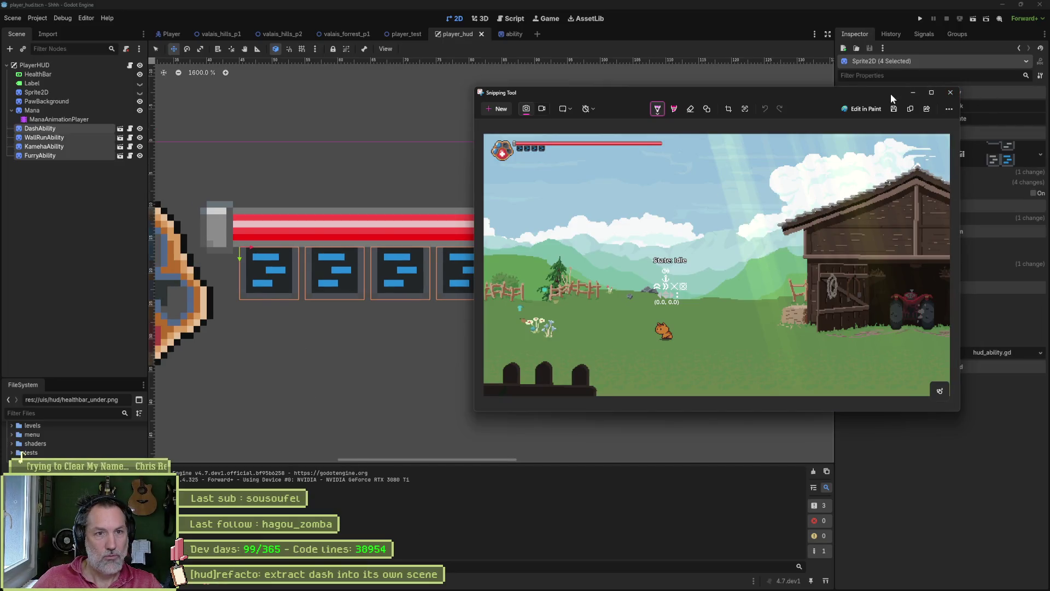
- Dismiss the screenshot preview and bring up hud.aseprite in Aseprite
{"action": "key", "text": "alt+Tab"}
{"action": "scroll", "coordinate": [363, 323], "scroll_direction": "down", "scroll_amount": 2}
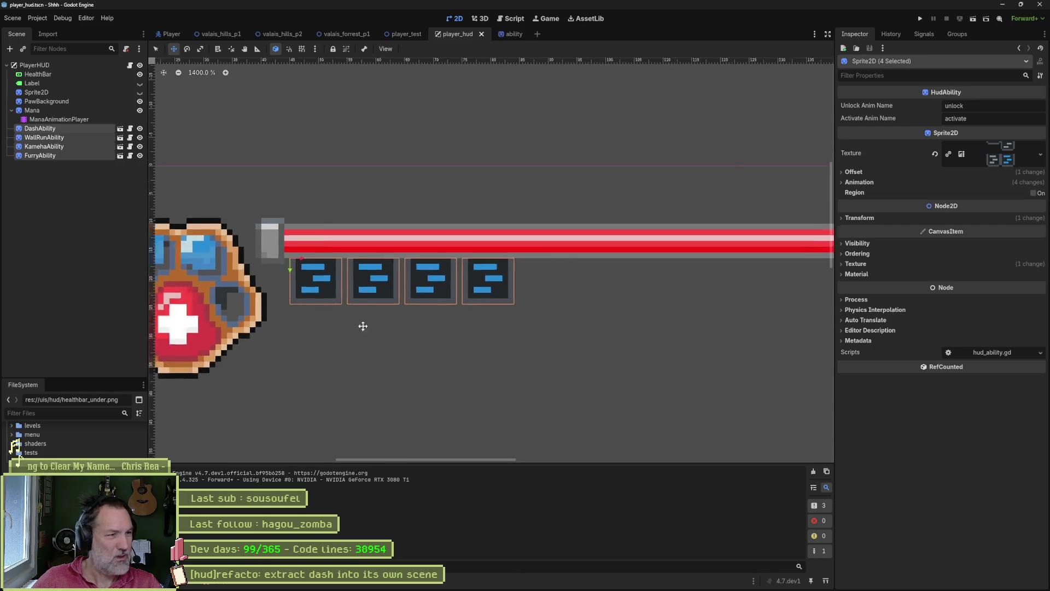
{"action": "scroll", "coordinate": [602, 300], "scroll_direction": "left", "scroll_amount": 5}
{"action": "left_click", "coordinate": [581, 584]}
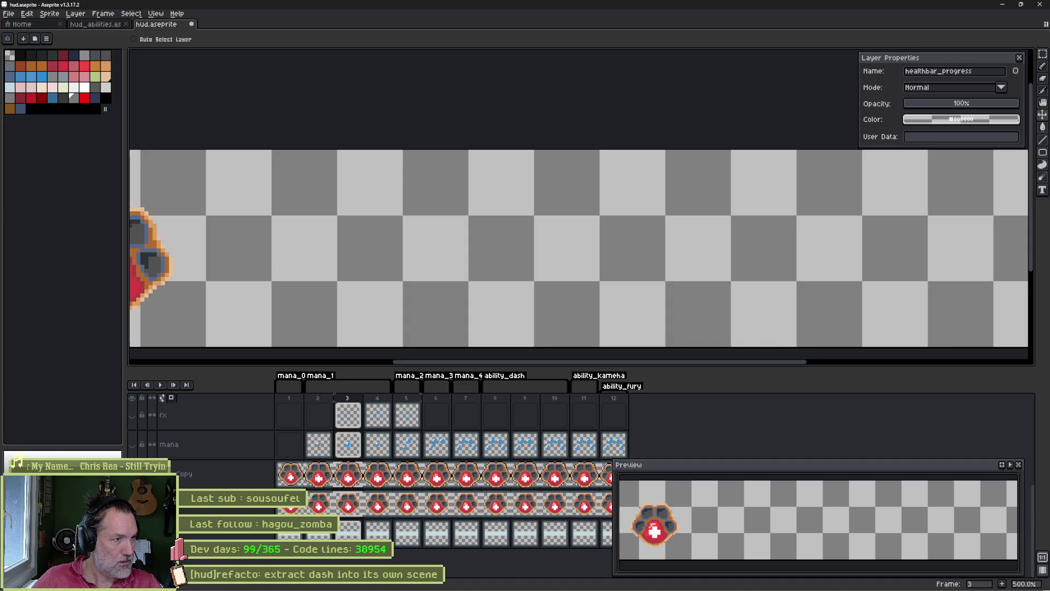
- Zoom in on the paw icon and make the paw layer active, undoing an accidental cel move
{"action": "left_click_drag", "start_coordinate": [263, 227], "coordinate": [526, 246]}
{"action": "scroll", "coordinate": [410, 241], "scroll_direction": "up", "scroll_amount": 4}
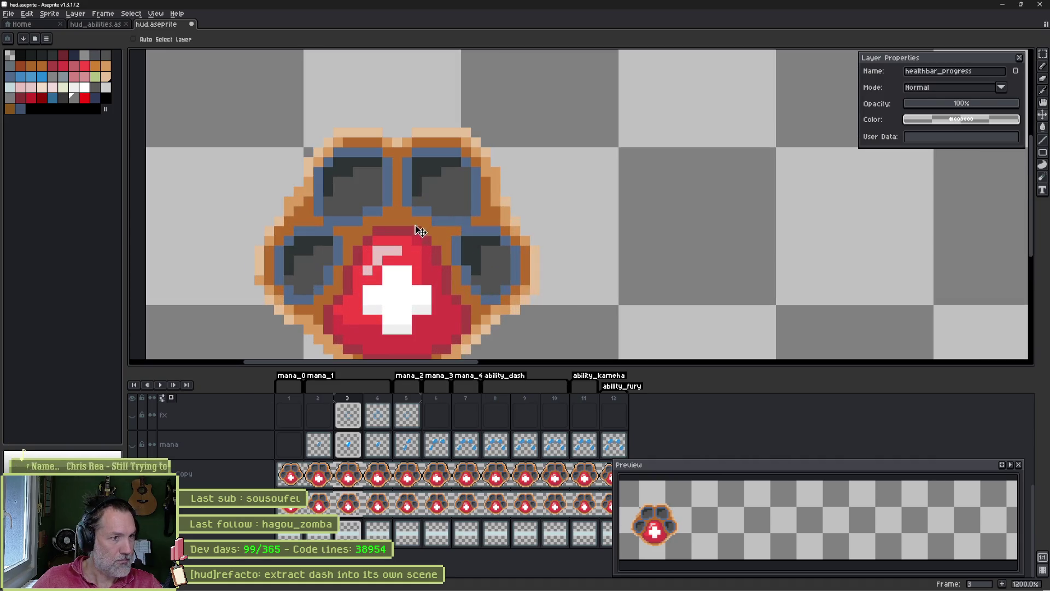
{"action": "left_click", "coordinate": [395, 214], "text": "ctrl"}
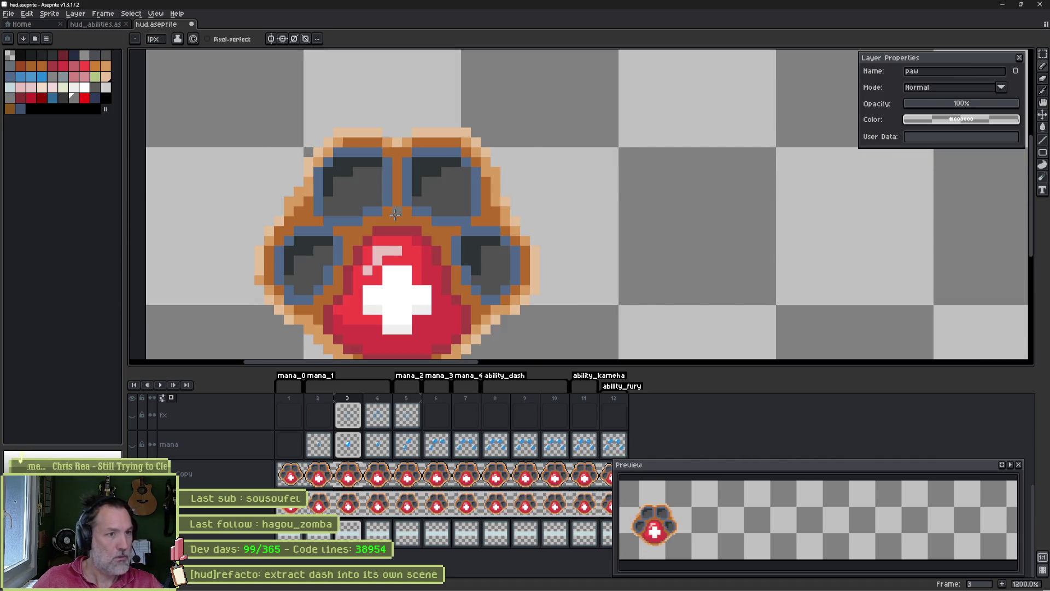
{"action": "left_click", "coordinate": [396, 217], "text": "alt"}
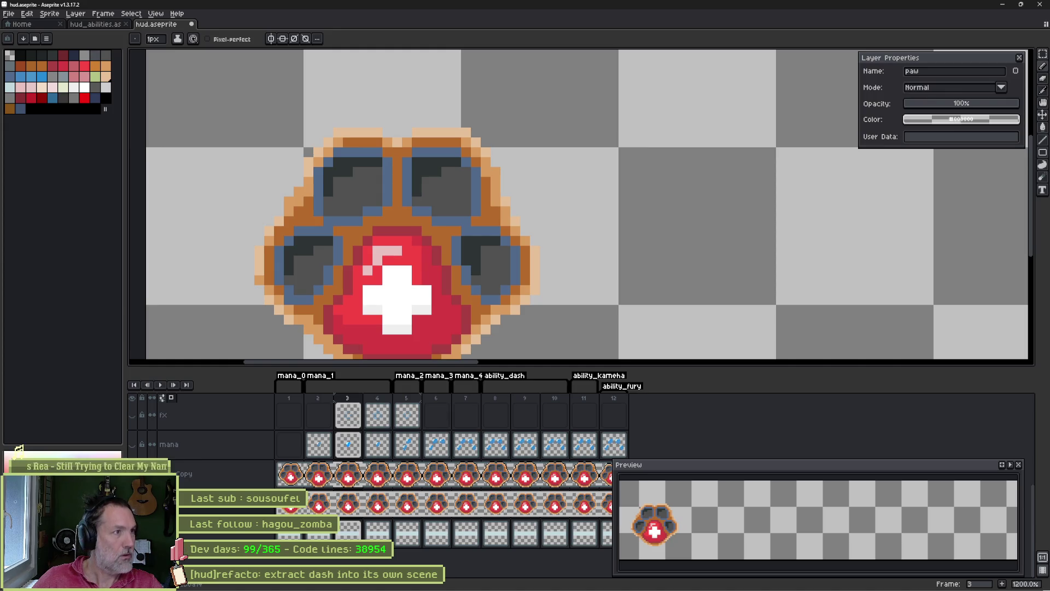
{"action": "key", "text": "ctrl+z"}
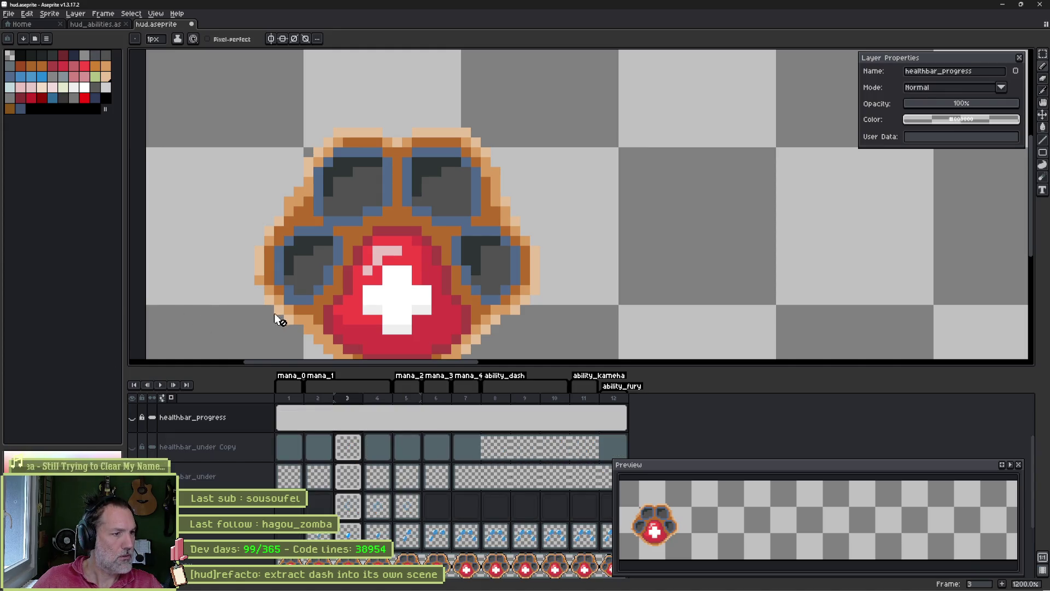
{"action": "left_click", "coordinate": [309, 295], "text": "ctrl"}
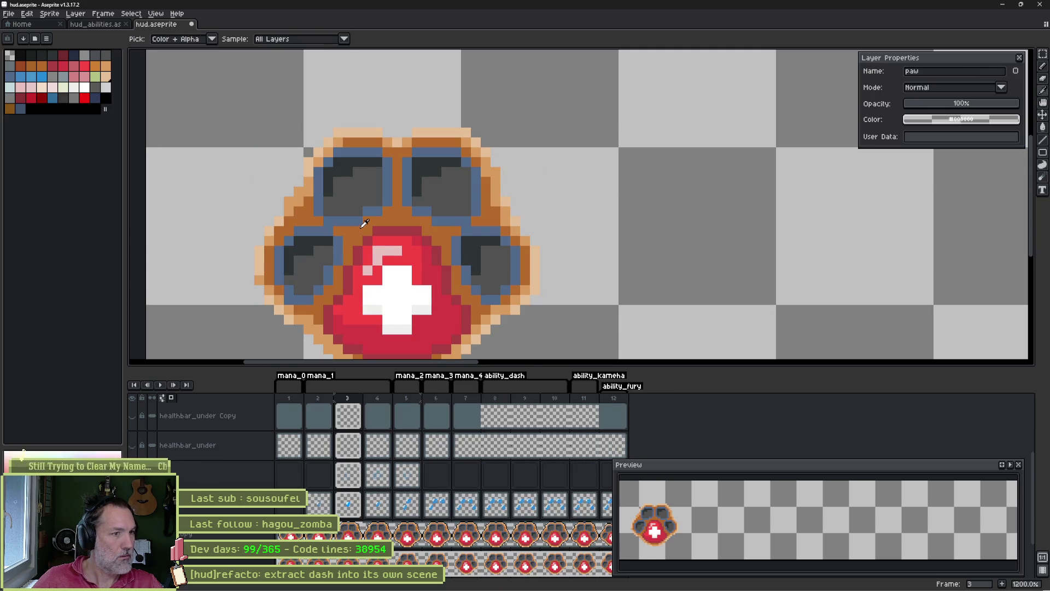
- Unlock the palette for editing and check the sprite's colour mode
{"action": "left_click", "coordinate": [7, 39]}
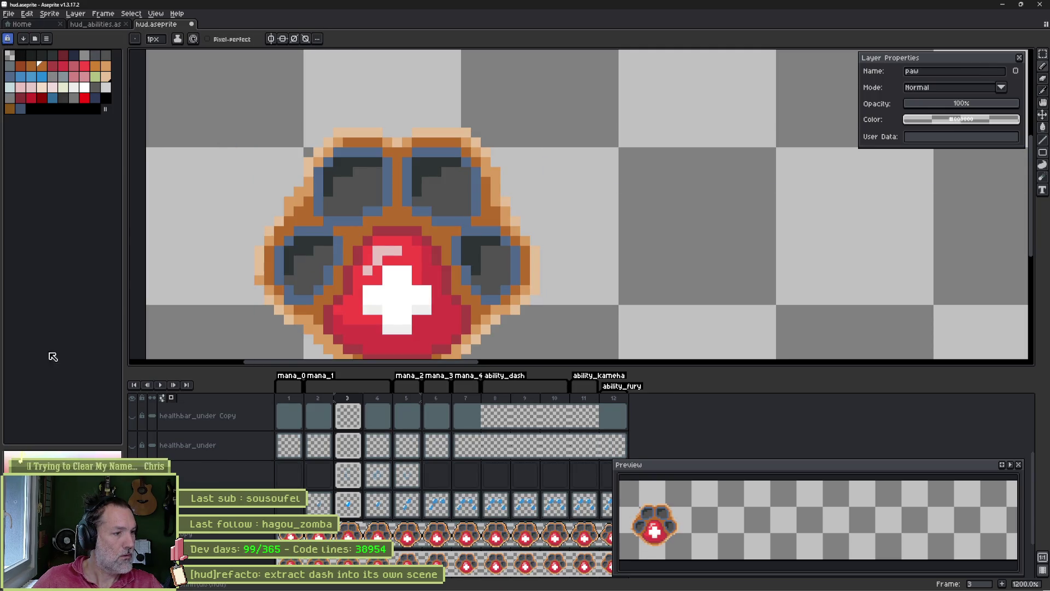
{"action": "left_click", "coordinate": [50, 13]}
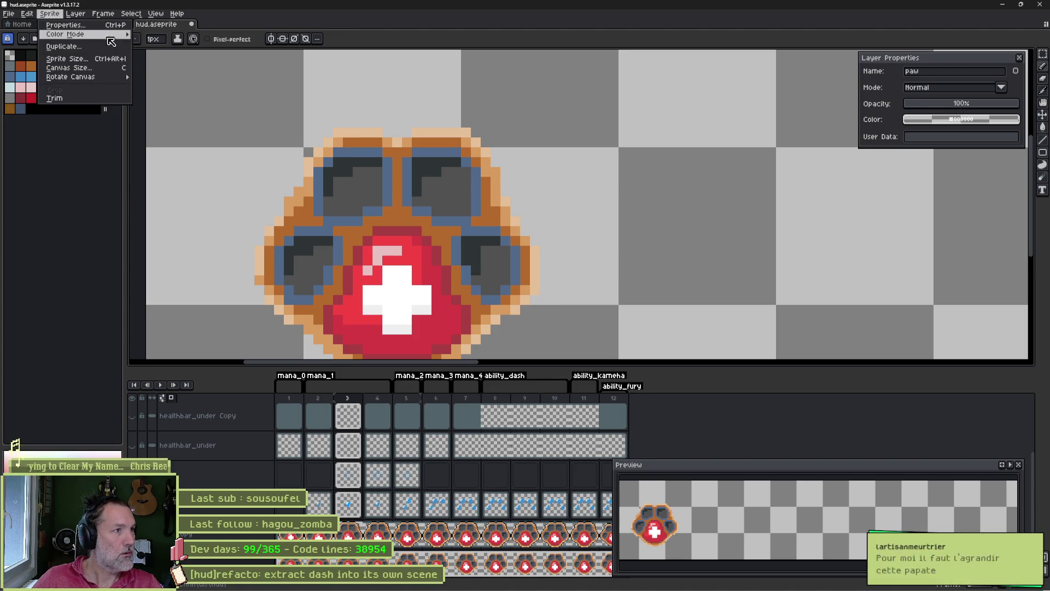
{"action": "left_click", "coordinate": [164, 48]}
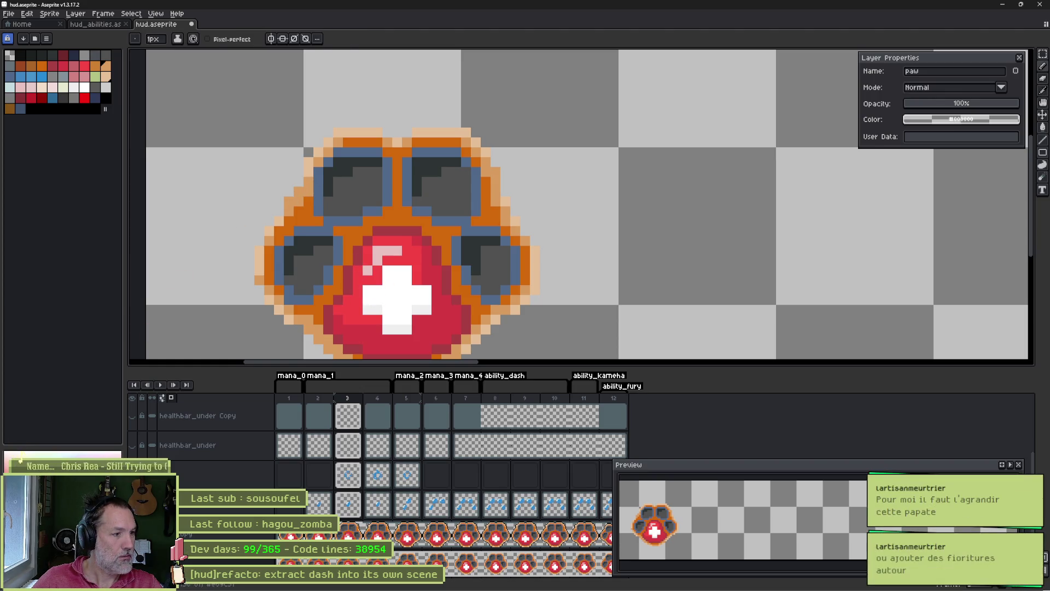
- Sample the paw's fill red and adjust it from crimson to a brighter red shade
{"action": "key", "text": "i"}
{"action": "key", "text": "b"}
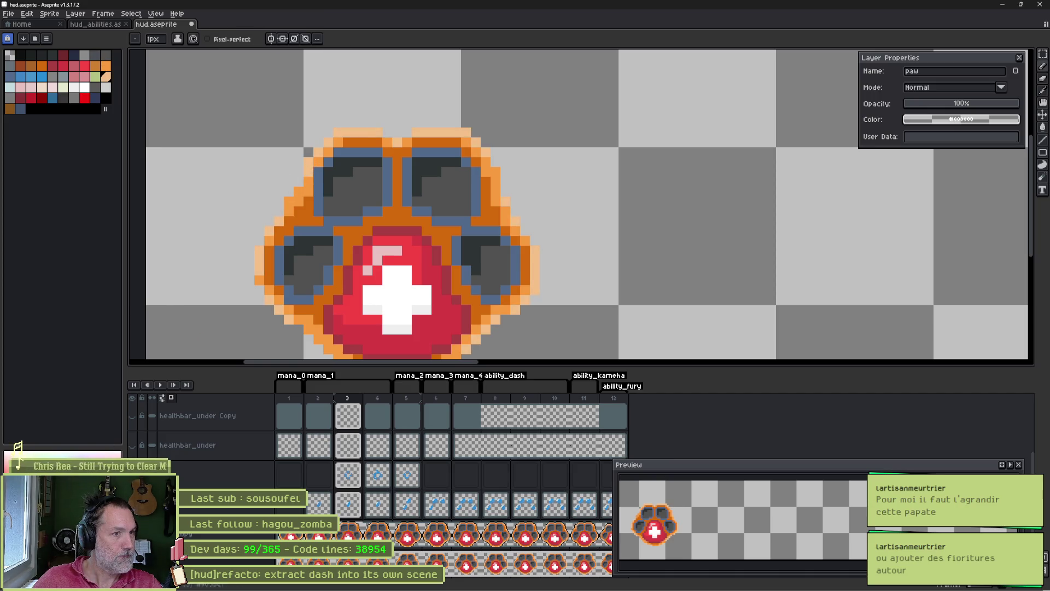
{"action": "left_click", "coordinate": [420, 249], "text": "alt"}
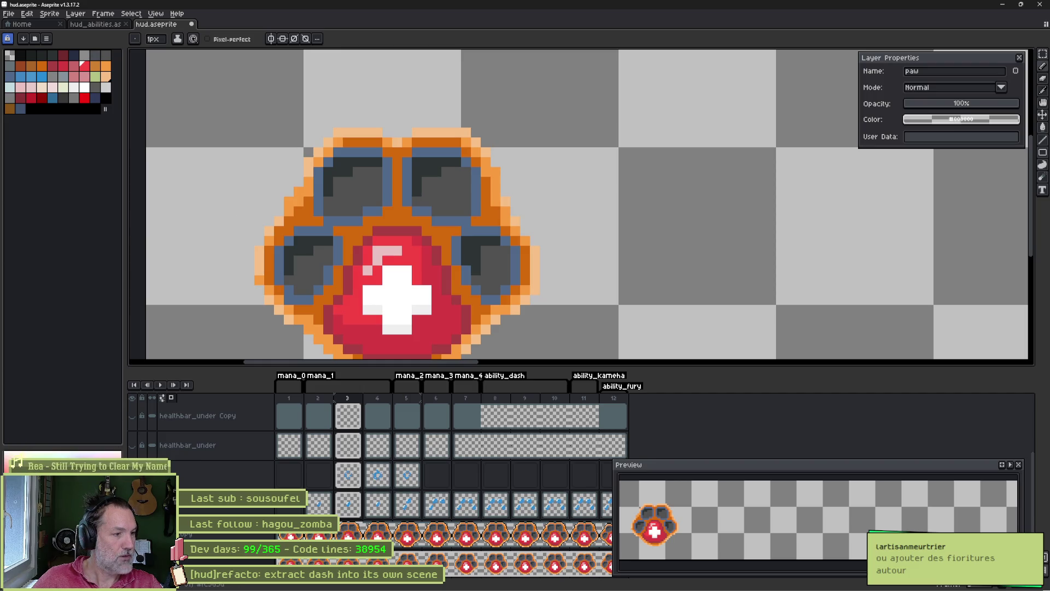
{"action": "left_click", "coordinate": [325, 317], "text": "alt"}
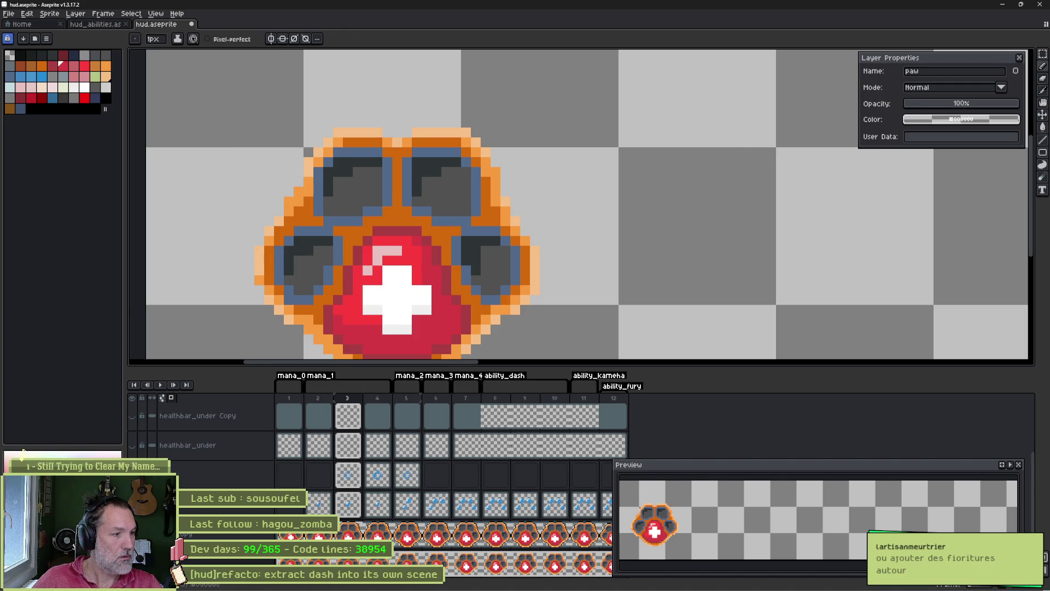
{"action": "left_click", "coordinate": [330, 310], "text": "alt"}
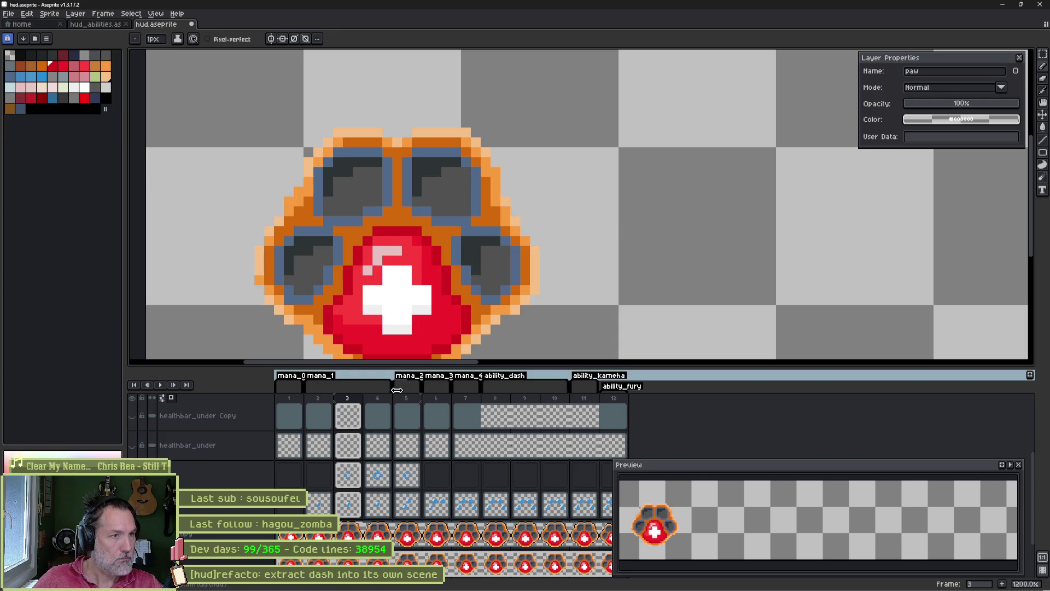
- Export the paw over paw_background.png, confirming the overwrite, and return to Godot
{"action": "key", "text": "ctrl+e"}
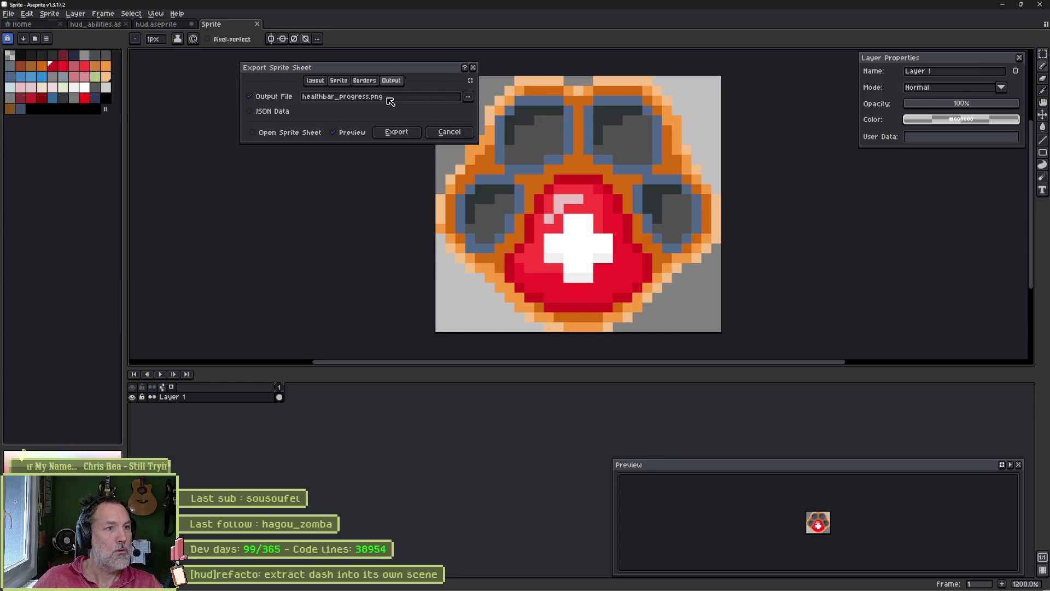
{"action": "left_click", "coordinate": [468, 96]}
{"action": "left_click", "coordinate": [486, 110]}
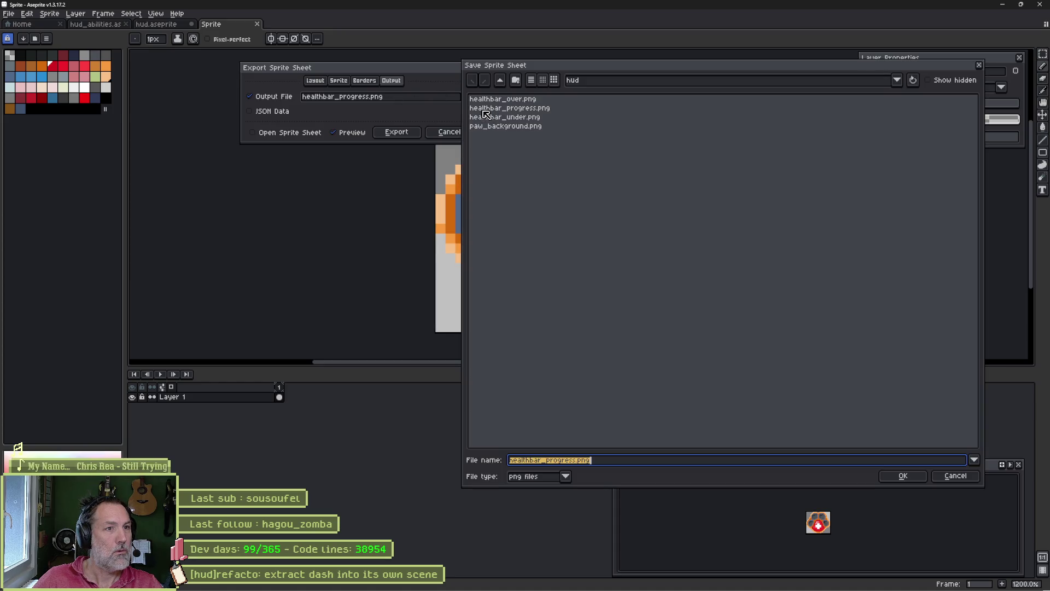
{"action": "left_click", "coordinate": [509, 127]}
{"action": "left_click", "coordinate": [903, 473]}
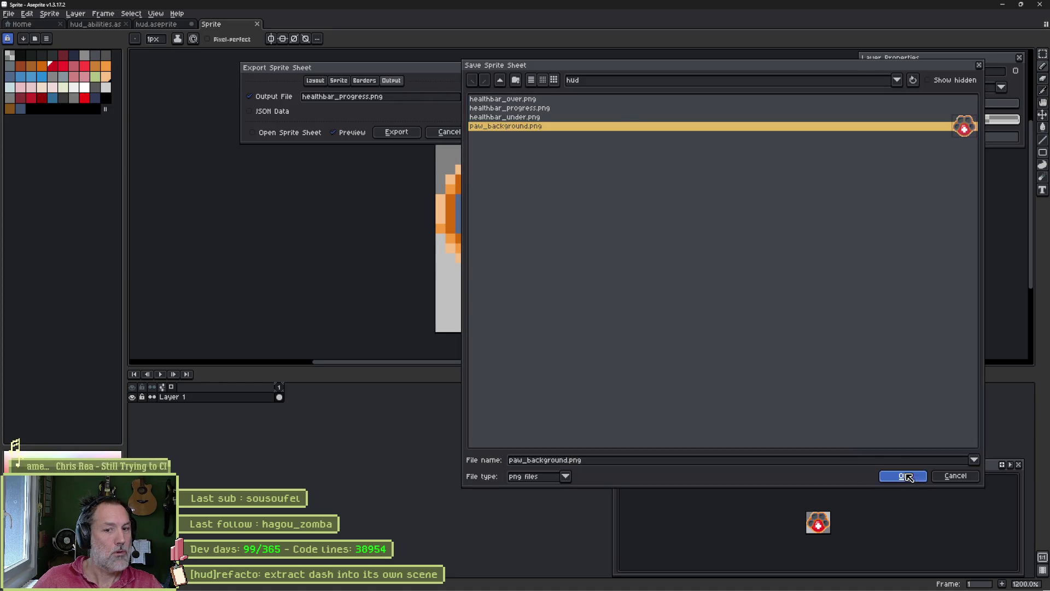
{"action": "left_click", "coordinate": [488, 319]}
{"action": "left_click", "coordinate": [413, 133]}
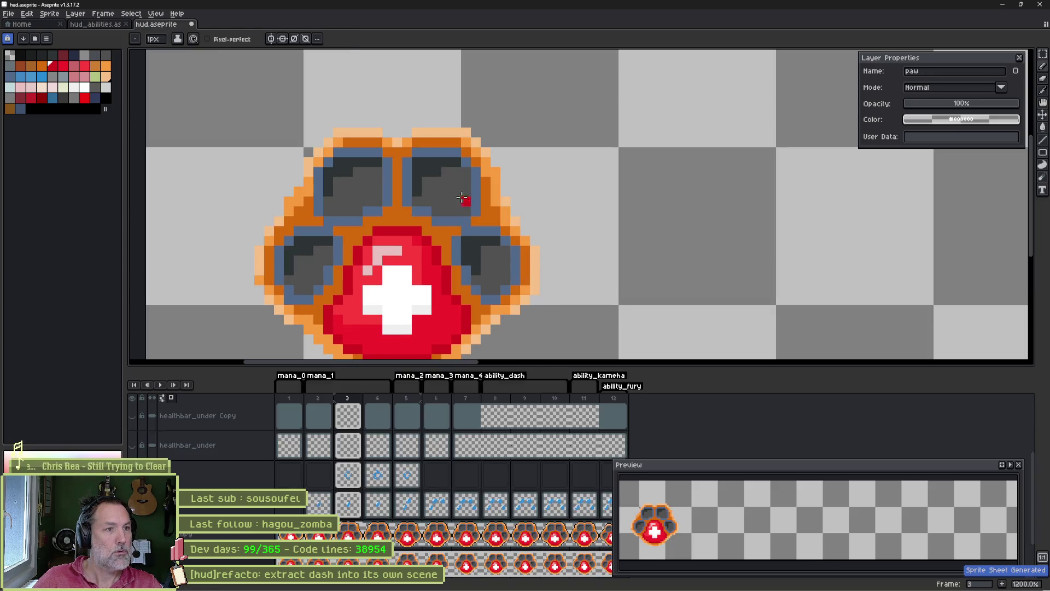
{"action": "key", "text": "alt+Tab"}
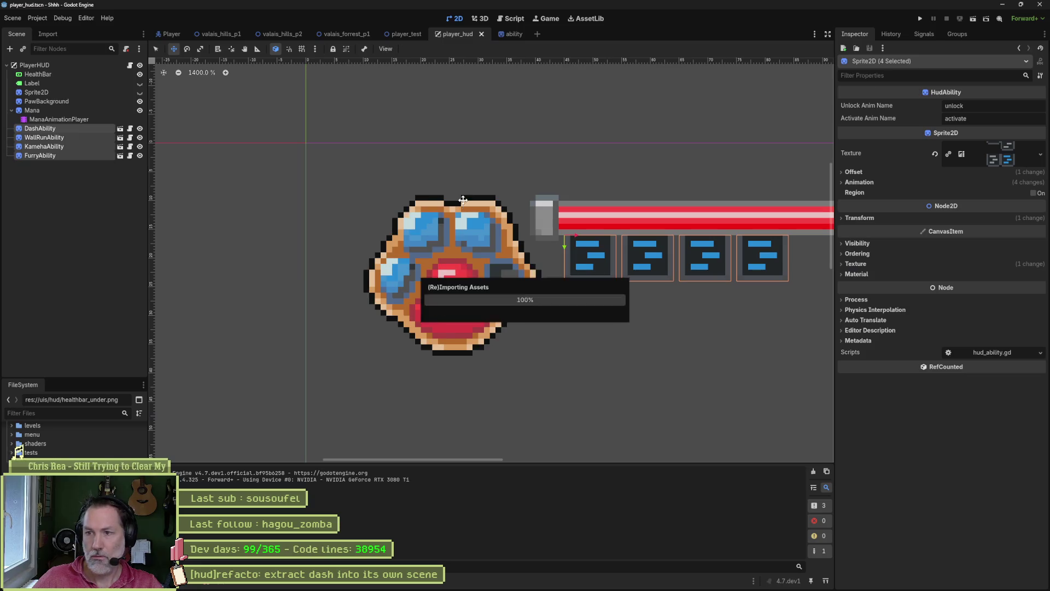
{"action": "key", "text": "F5"}
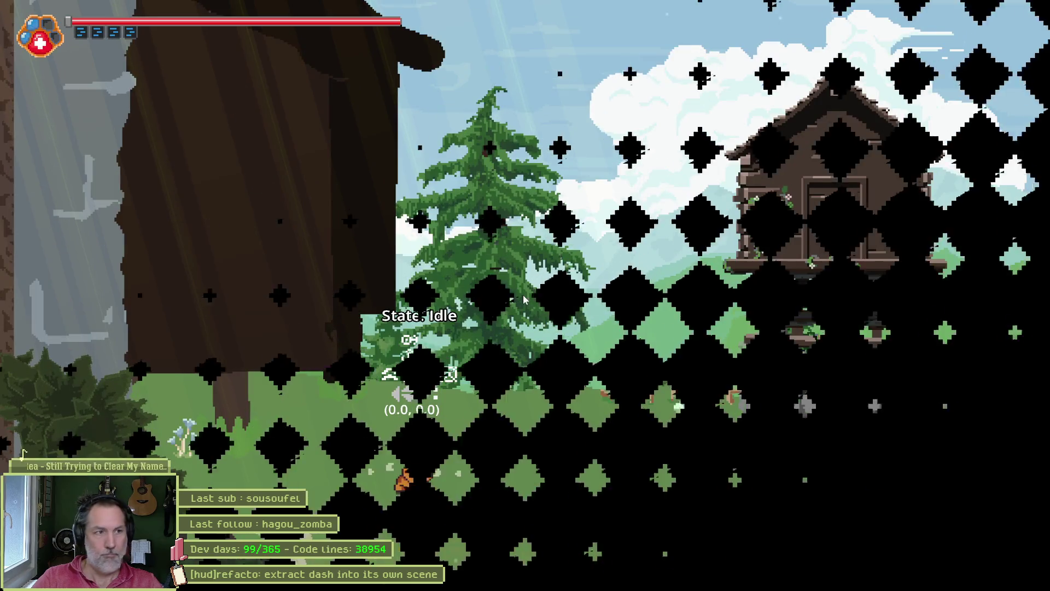
{"action": "key", "text": "Right"}
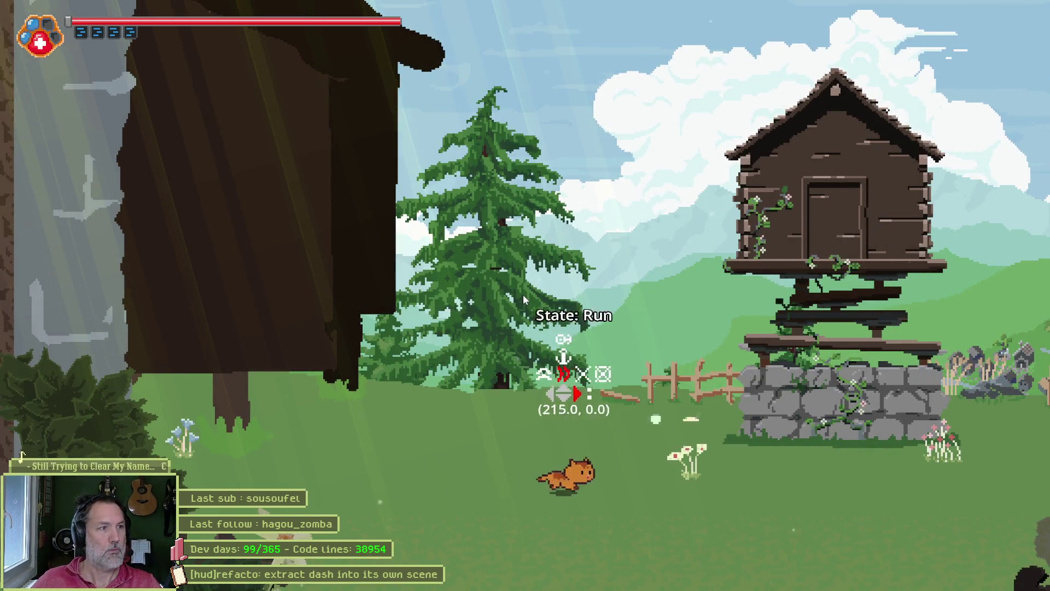
{"action": "key", "text": "Left"}
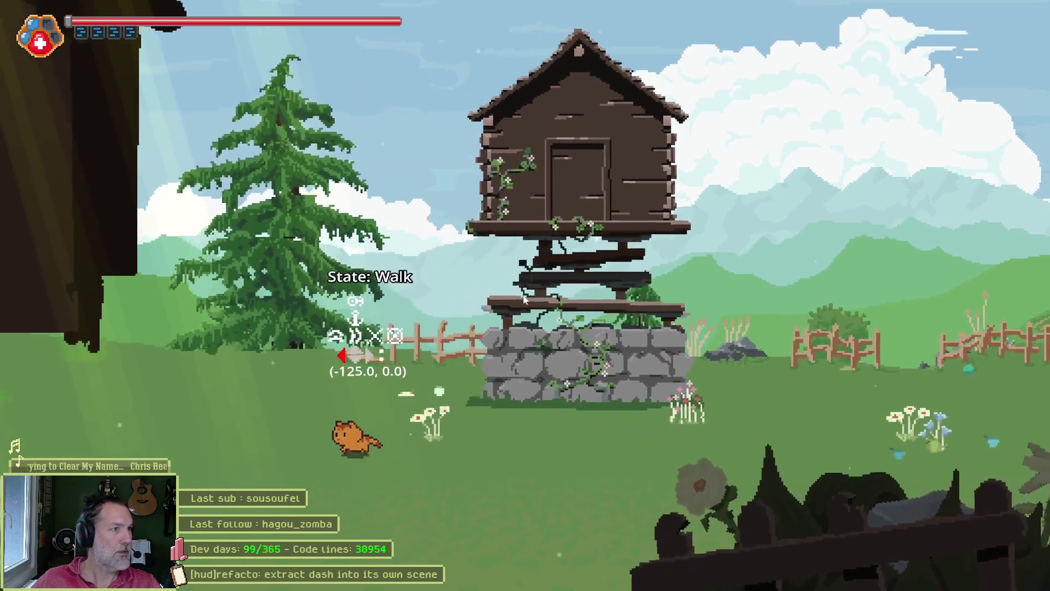
{"action": "key", "text": "Right"}
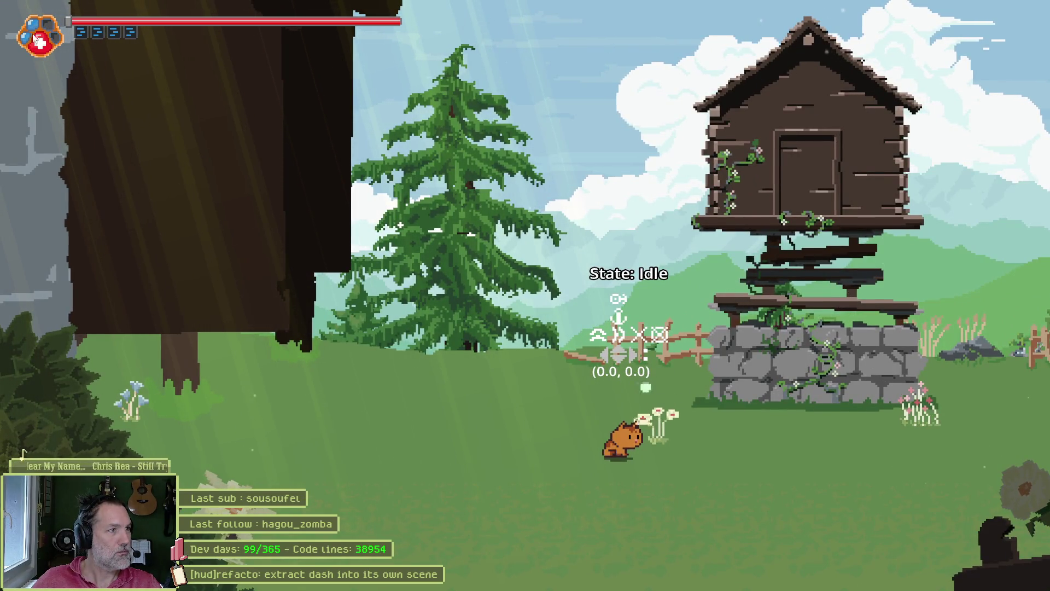
{"action": "key", "text": "F8"}
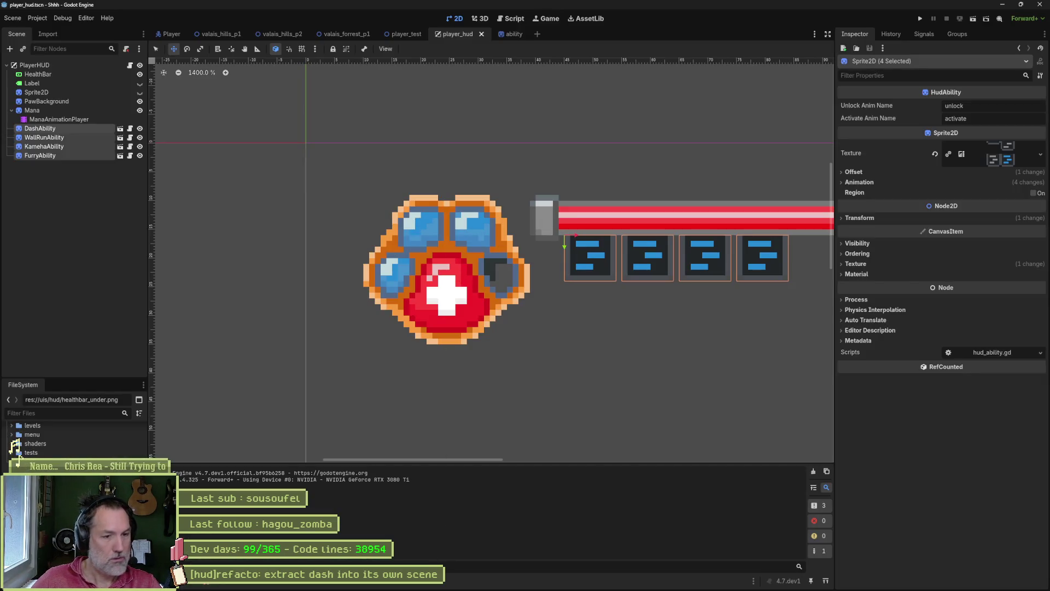
{"action": "key", "text": "alt+Tab"}
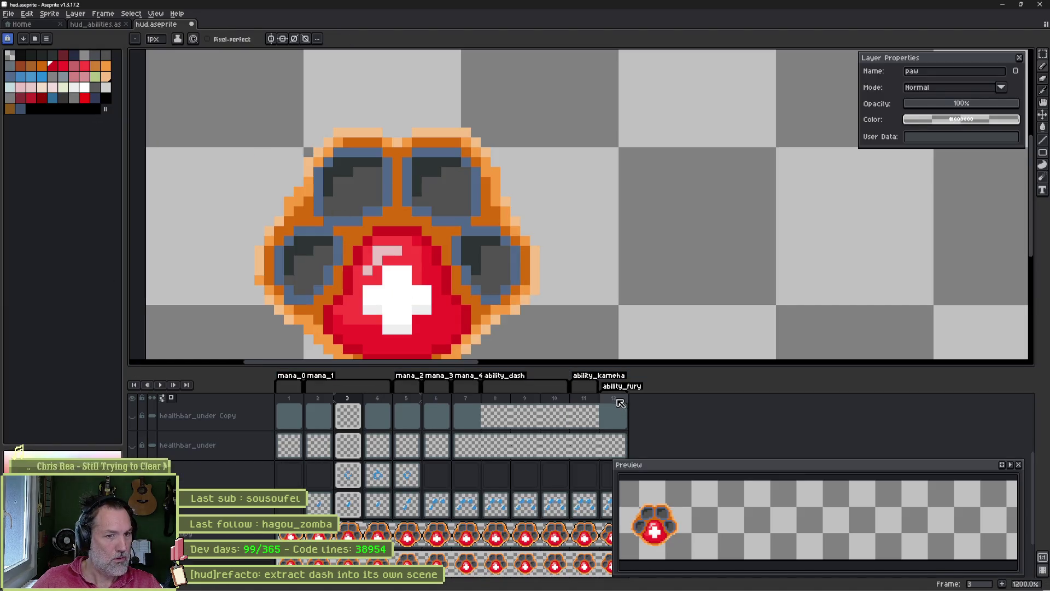
- Preview the HUD animation and compare frames 2 and 3
{"action": "left_click", "coordinate": [474, 400]}
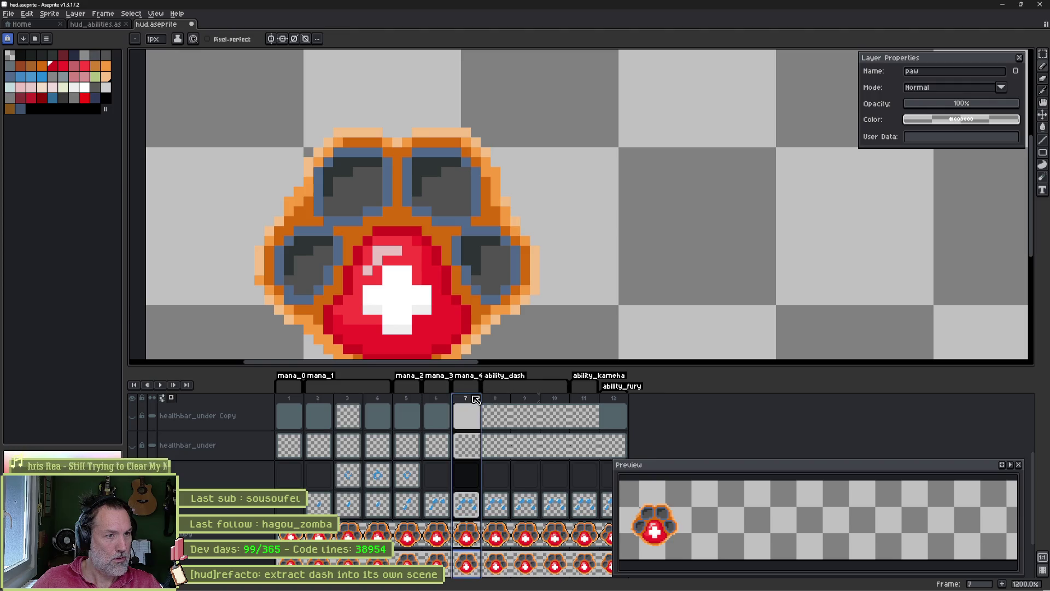
{"action": "left_click", "coordinate": [325, 402]}
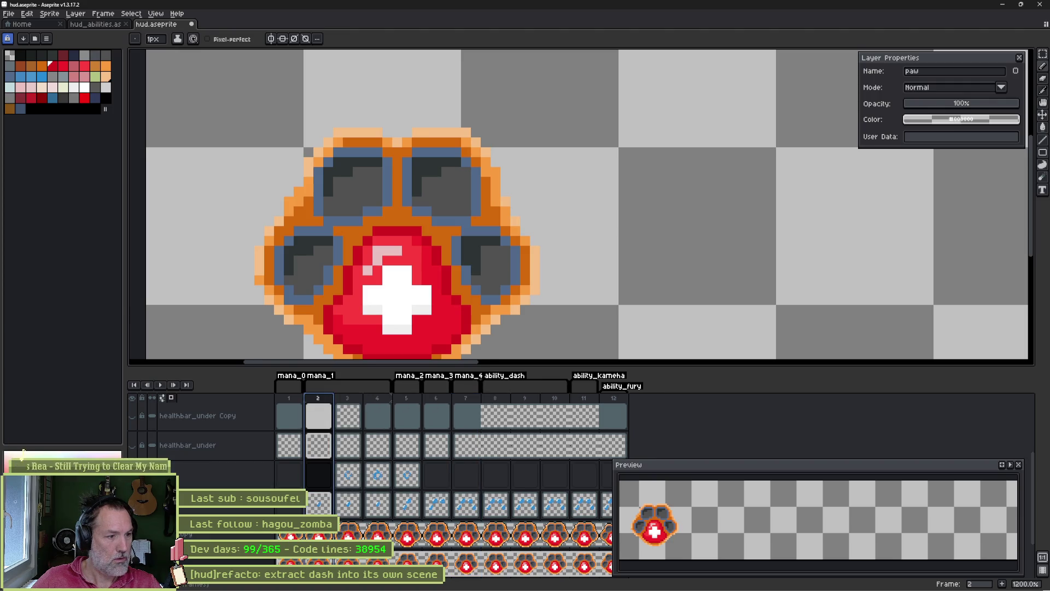
{"action": "key", "text": "Return"}
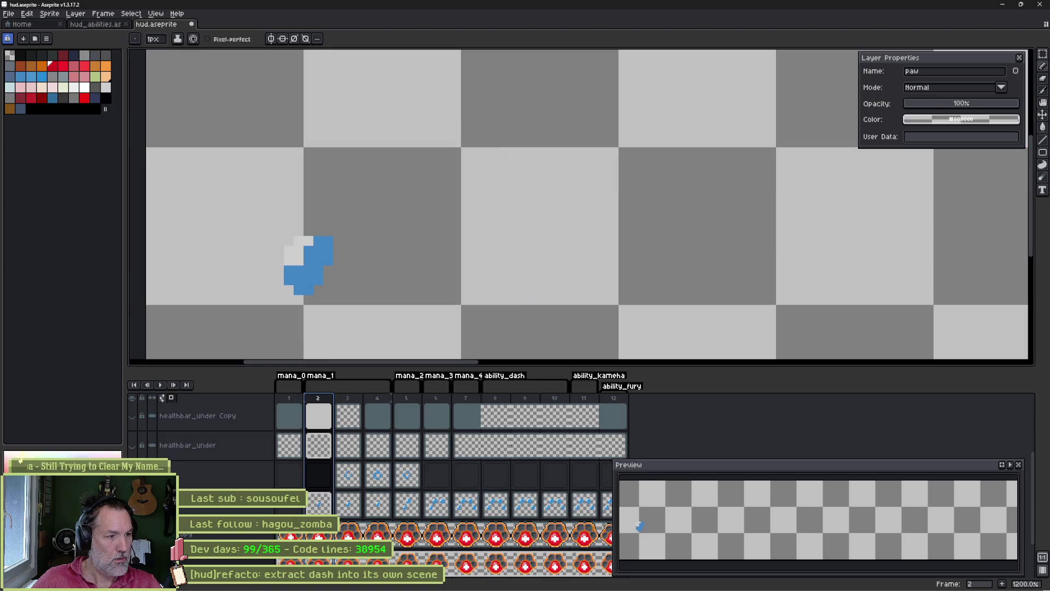
{"action": "key", "text": "i"}
{"action": "key", "text": "b"}
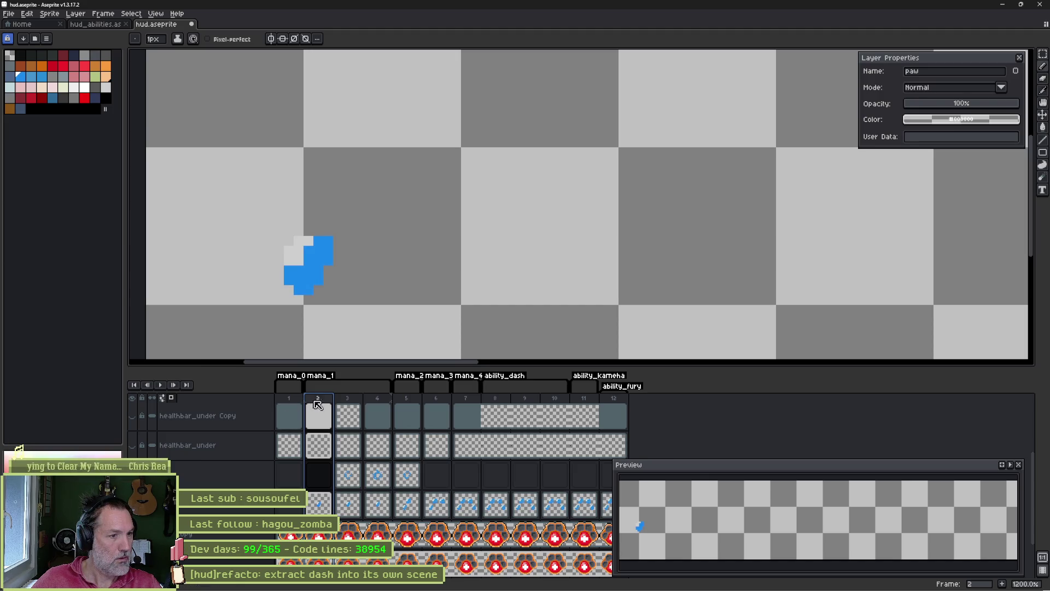
{"action": "left_click", "coordinate": [350, 402]}
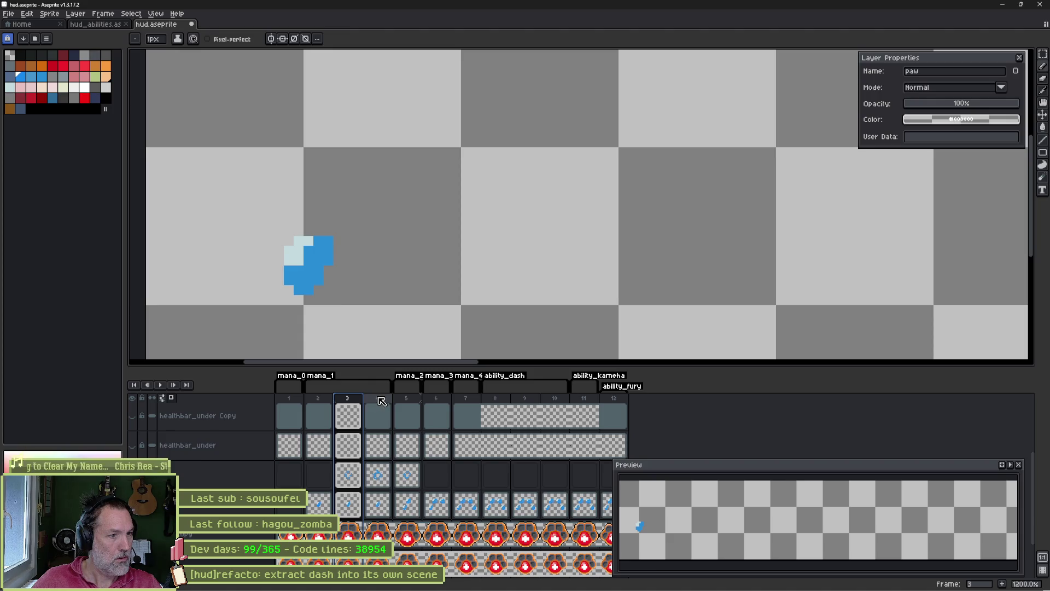
{"action": "left_click", "coordinate": [318, 401]}
{"action": "left_click", "coordinate": [358, 401]}
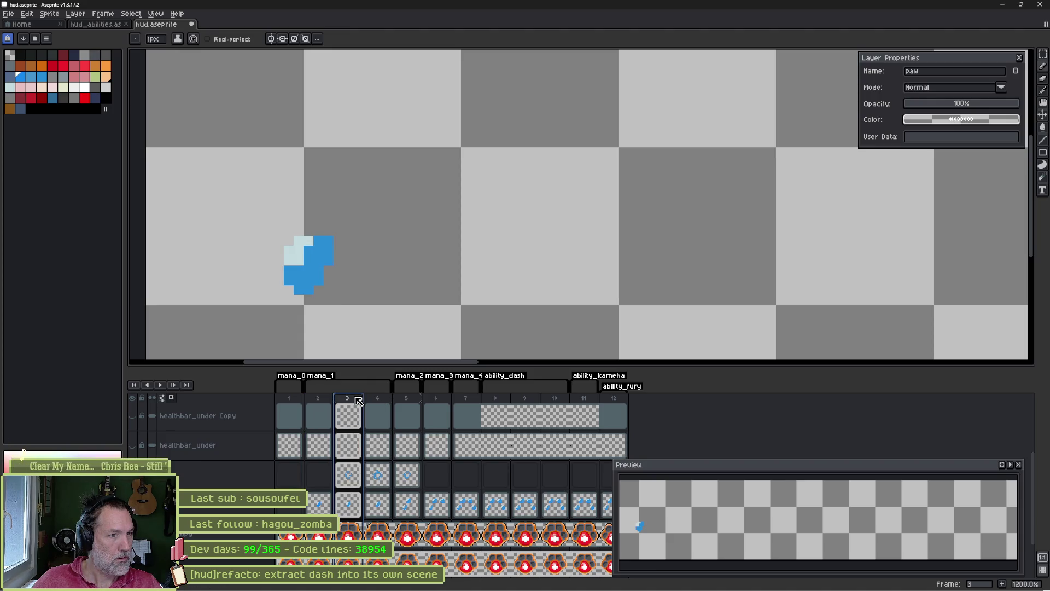
{"action": "left_click", "coordinate": [319, 403]}
- Undo the last colour change and step through the animation to frame 5
{"action": "key", "text": "ctrl+z"}
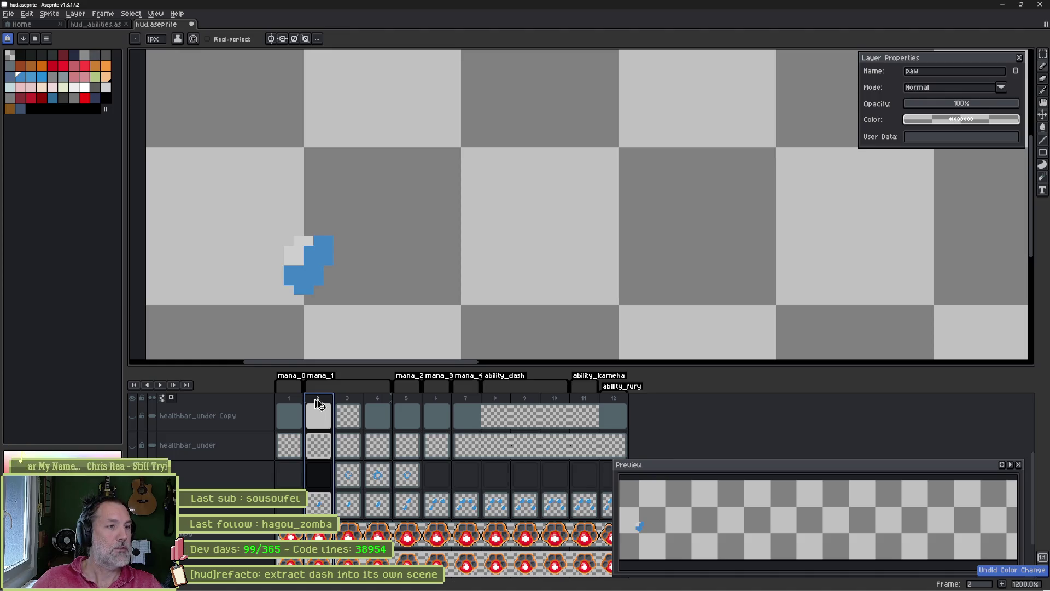
{"action": "left_click", "coordinate": [349, 402]}
{"action": "left_click", "coordinate": [378, 402]}
{"action": "left_click", "coordinate": [358, 402]}
{"action": "left_click", "coordinate": [378, 402]}
{"action": "left_click", "coordinate": [360, 402]}
{"action": "left_click", "coordinate": [378, 402]}
{"action": "left_click", "coordinate": [414, 401]}
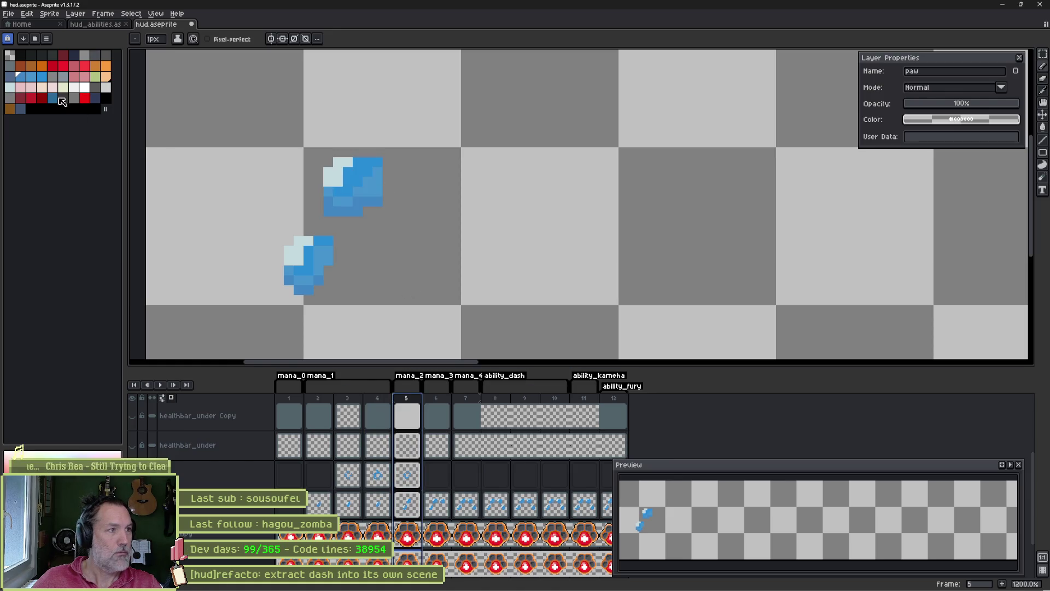
- Pick the blue palette colour, save hud.aseprite, and show all layers around the paw
{"action": "left_click", "coordinate": [20, 75]}
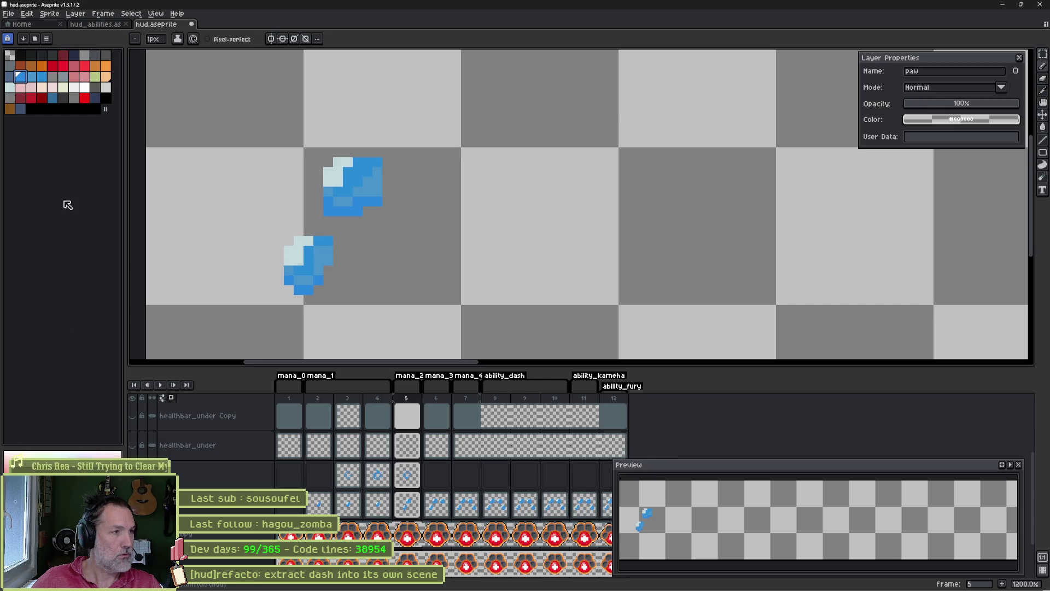
{"action": "key", "text": "0"}
{"action": "key", "text": "0"}
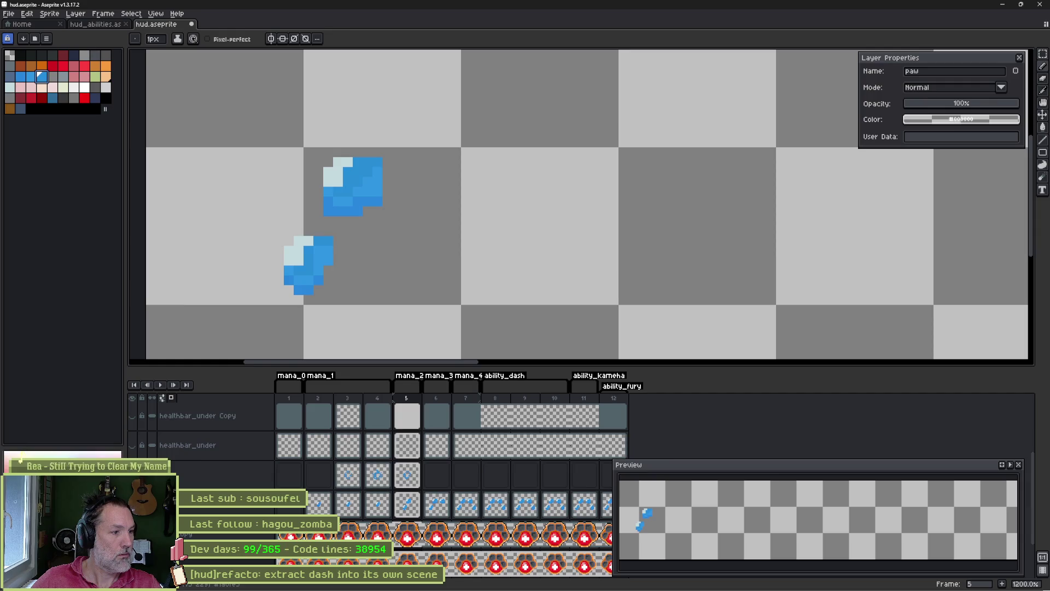
{"action": "key", "text": "ctrl+s"}
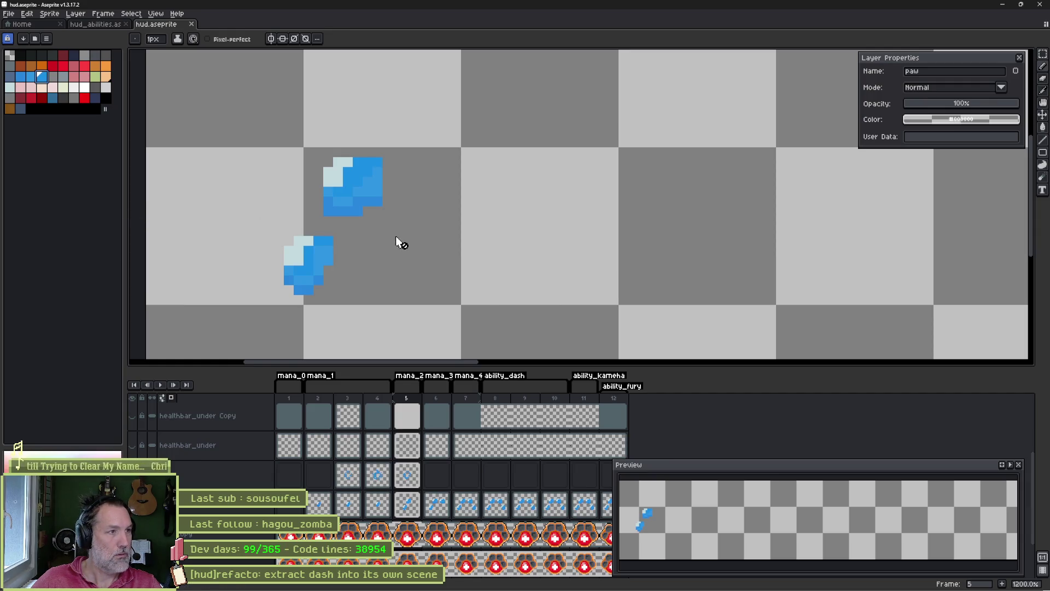
{"action": "left_click", "coordinate": [132, 475], "text": "alt"}
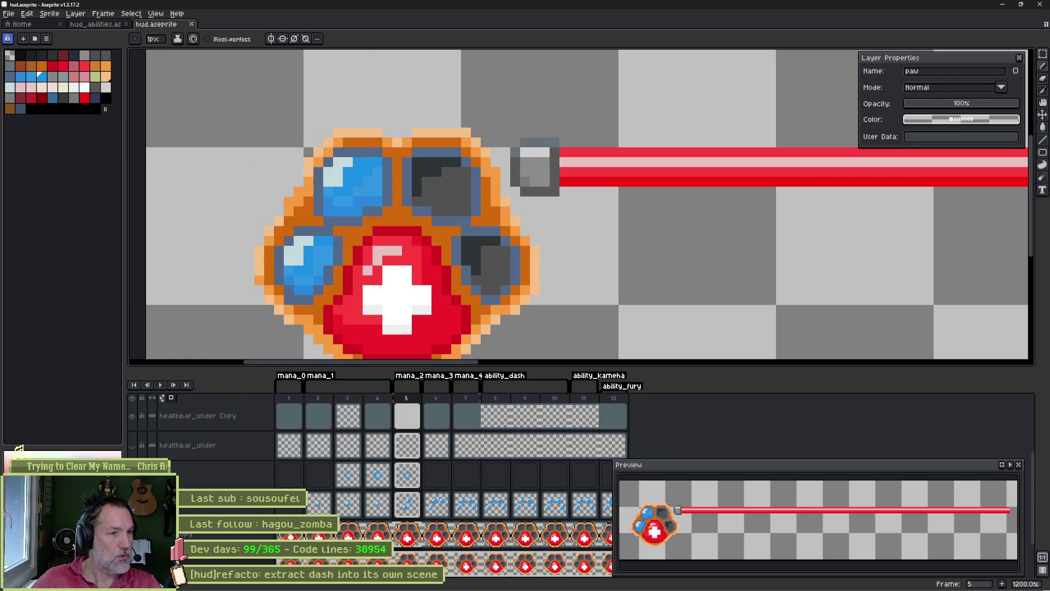
- Isolate the paw layer, bucket-fill its four toe pads black, and start the sprite sheet export
{"action": "left_click", "coordinate": [132, 533], "text": "alt"}
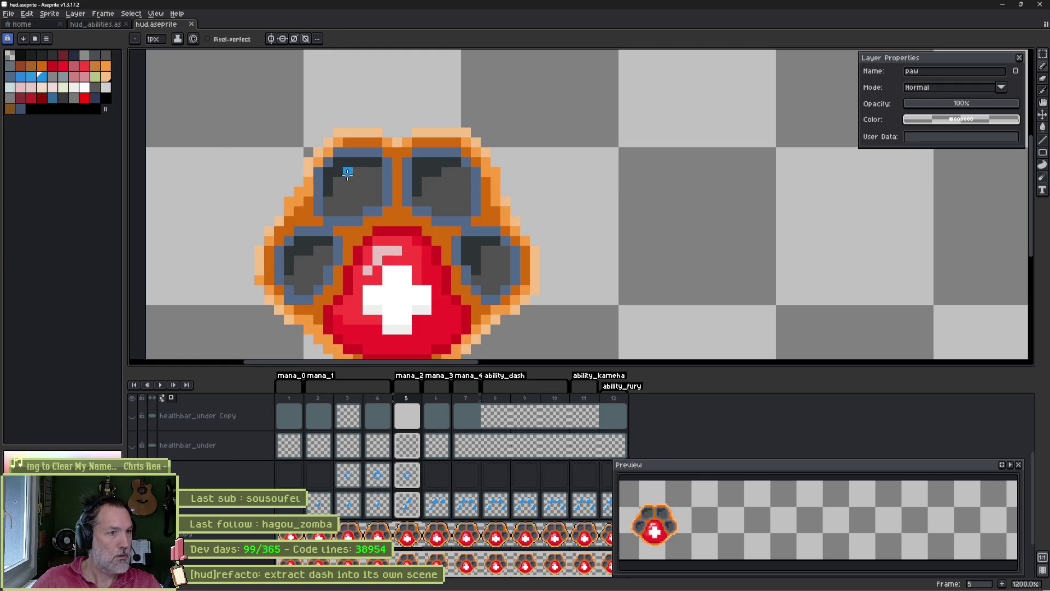
{"action": "left_click", "coordinate": [31, 56]}
{"action": "key", "text": "g"}
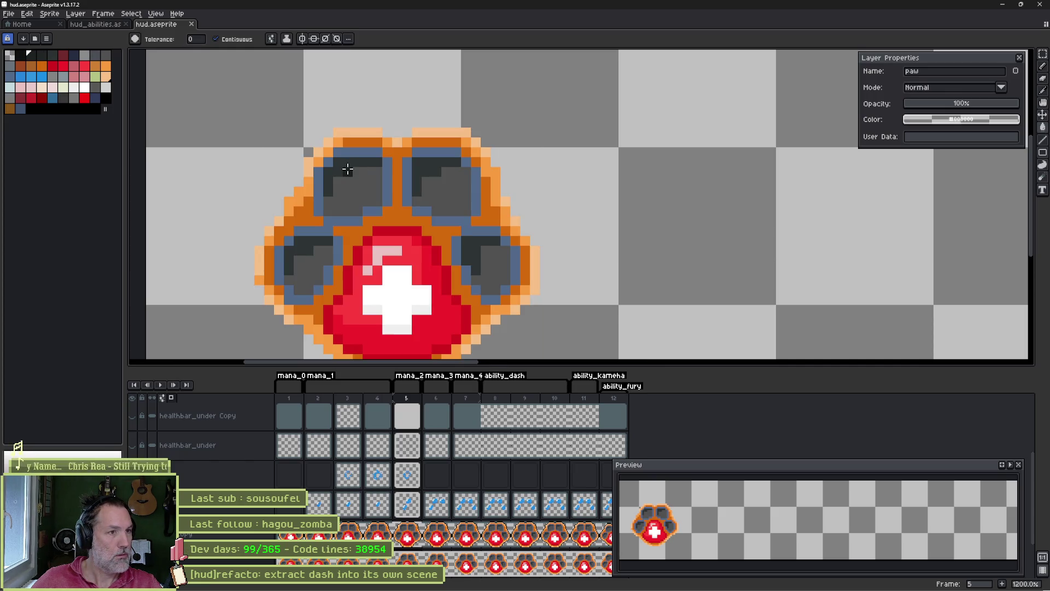
{"action": "left_click", "coordinate": [347, 169]}
{"action": "left_click", "coordinate": [359, 203]}
{"action": "left_click", "coordinate": [303, 259]}
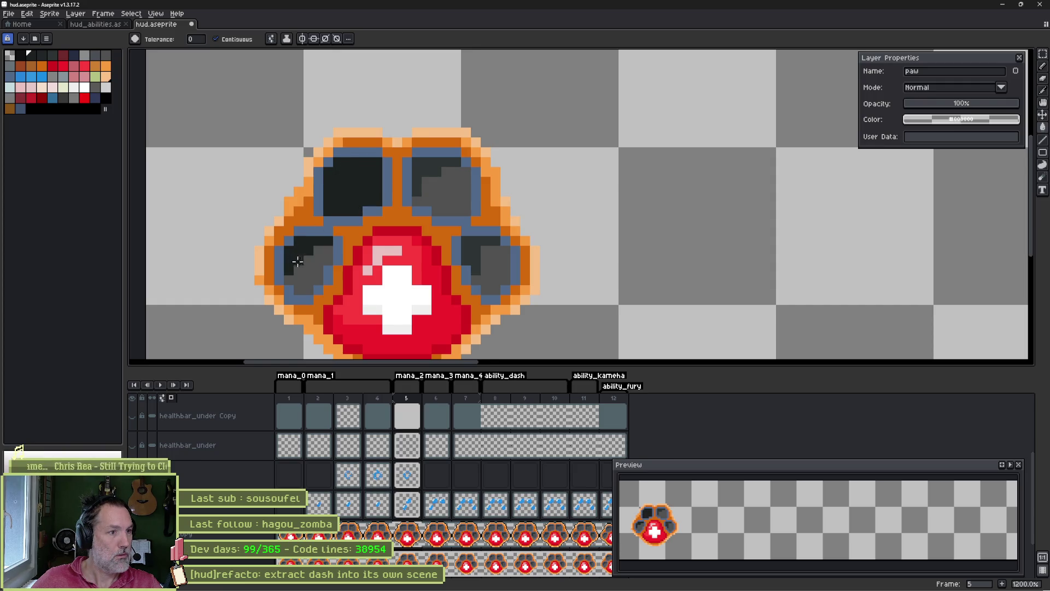
{"action": "left_click", "coordinate": [309, 279]}
{"action": "left_click", "coordinate": [445, 184]}
{"action": "left_click", "coordinate": [446, 196]}
{"action": "left_click", "coordinate": [476, 252]}
{"action": "left_click", "coordinate": [492, 268]}
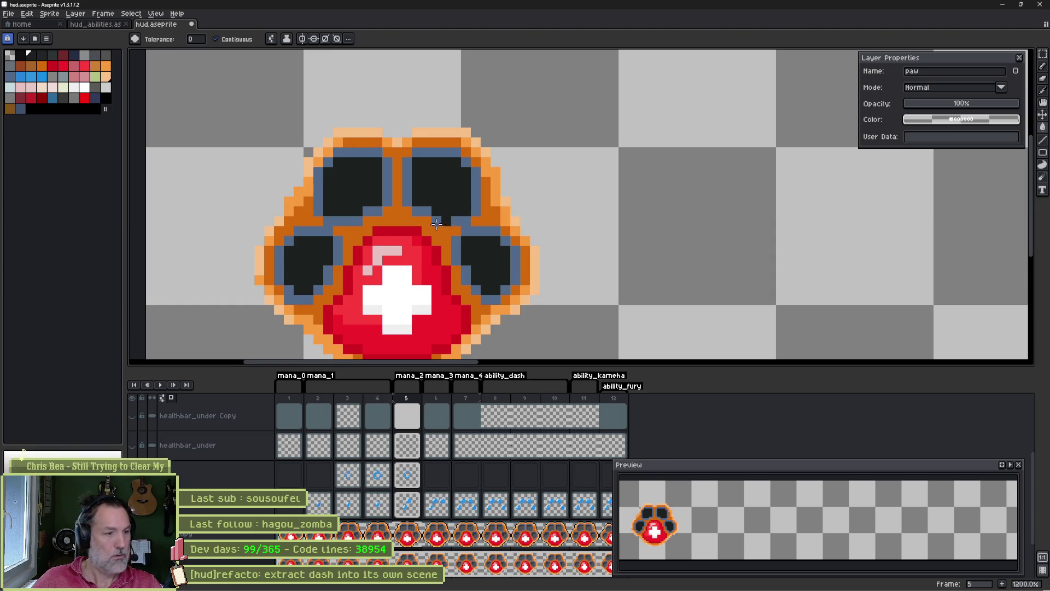
{"action": "key", "text": "ctrl+e"}
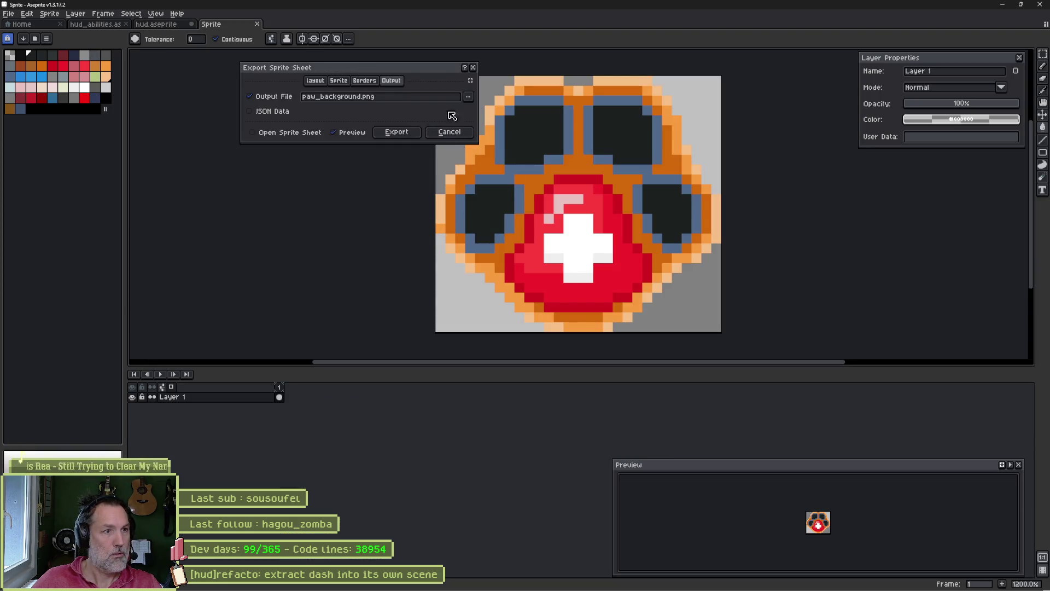
- Export the black-toed paw to paw_background.png and switch to the Godot editor
{"action": "left_click", "coordinate": [398, 132]}
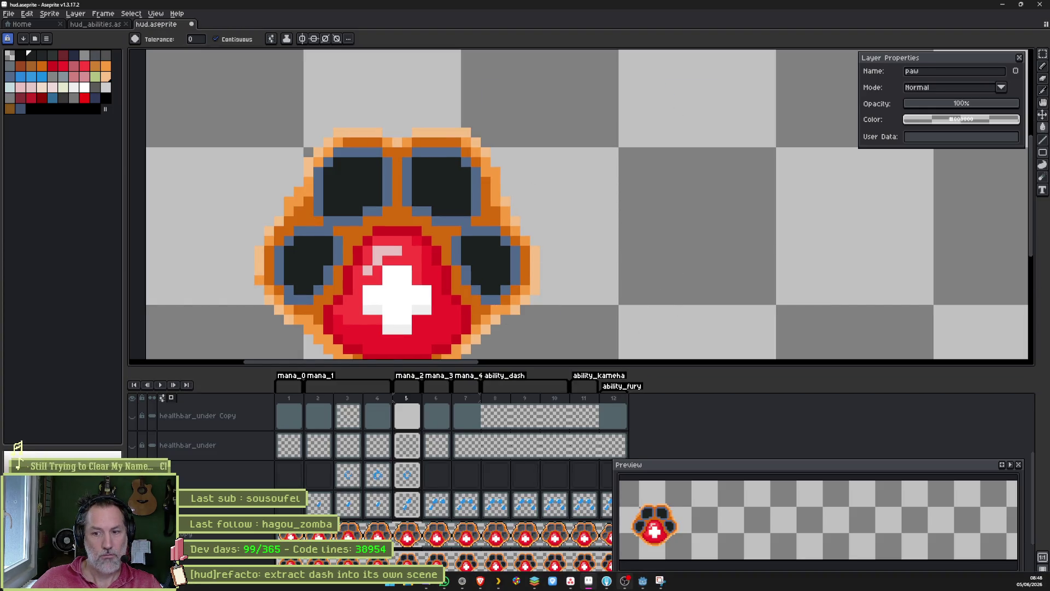
{"action": "mouse_move", "coordinate": [626, 585]}
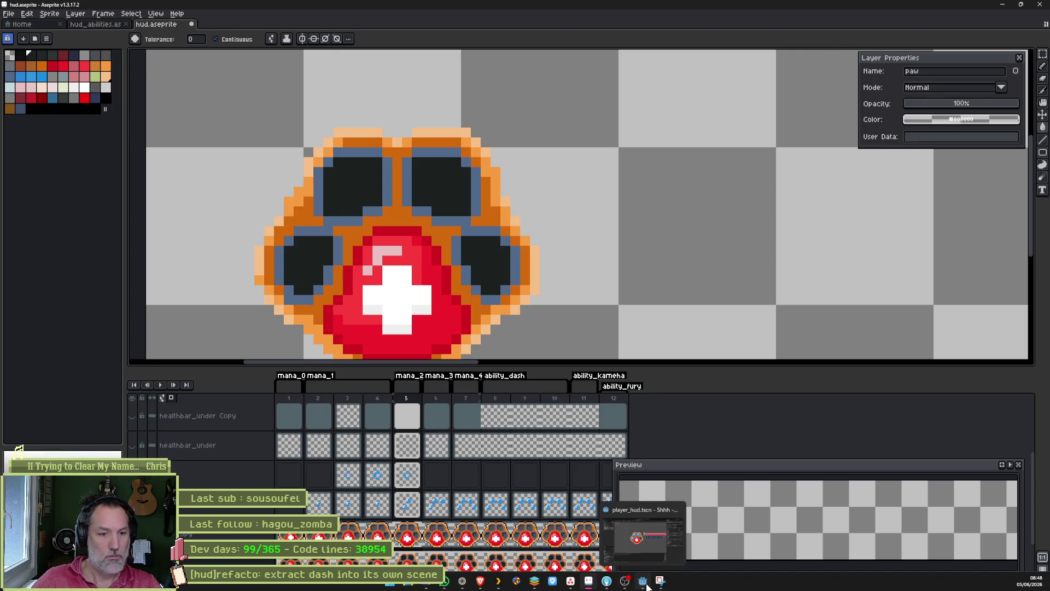
{"action": "left_click", "coordinate": [646, 585]}
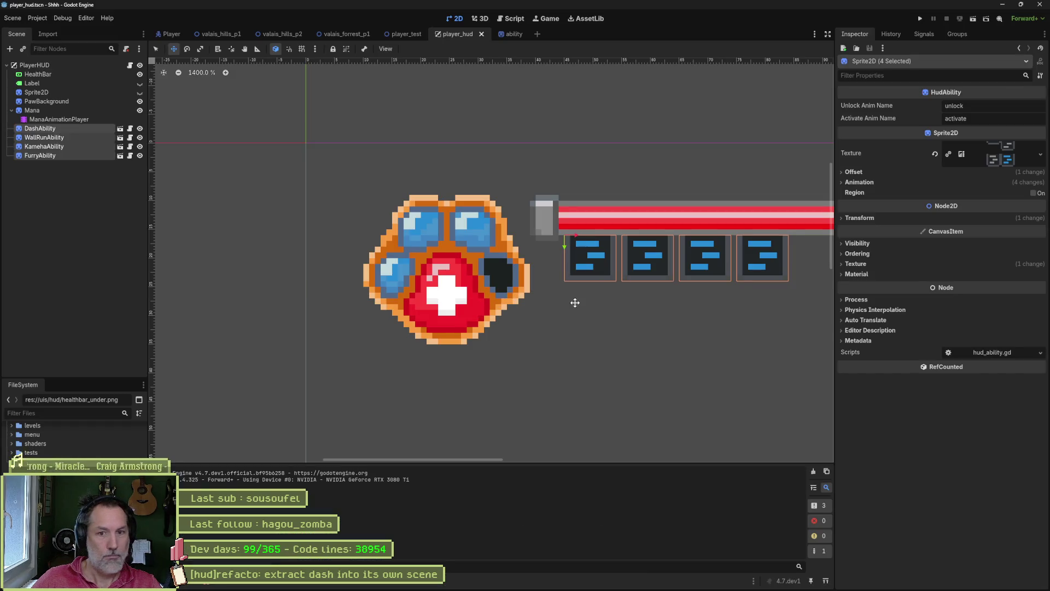
- Play-test the game, running the cat both ways in fullscreen, then return to Aseprite
{"action": "key", "text": "F5"}
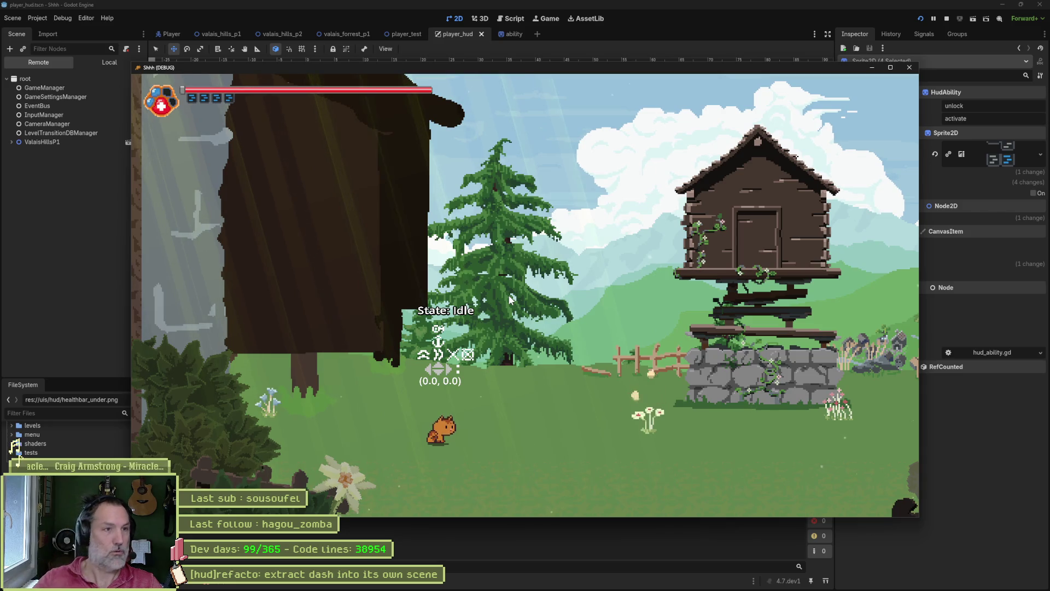
{"action": "key", "text": "Right"}
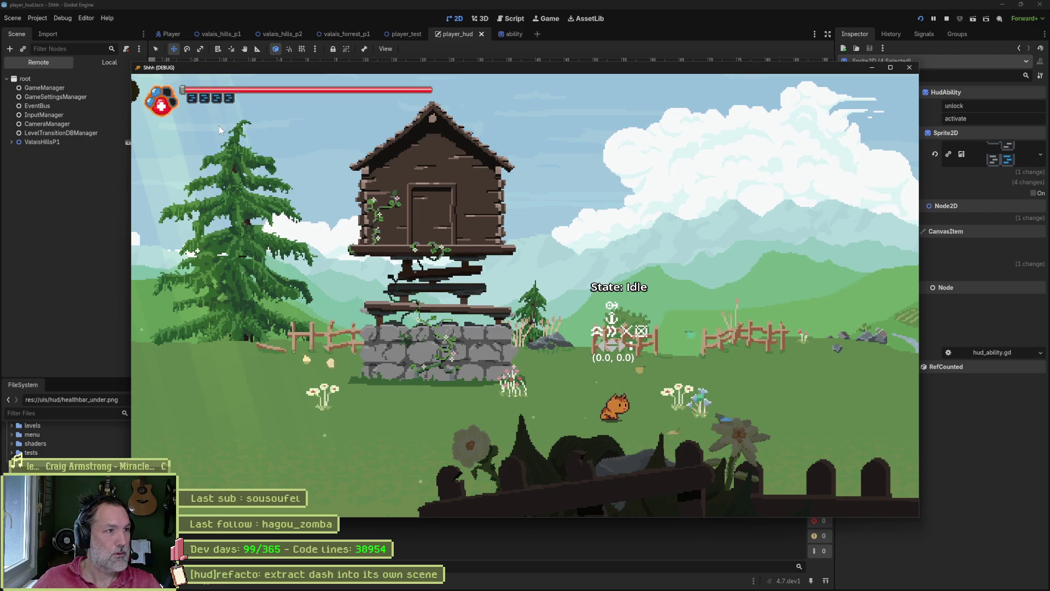
{"action": "mouse_move", "coordinate": [596, 584]}
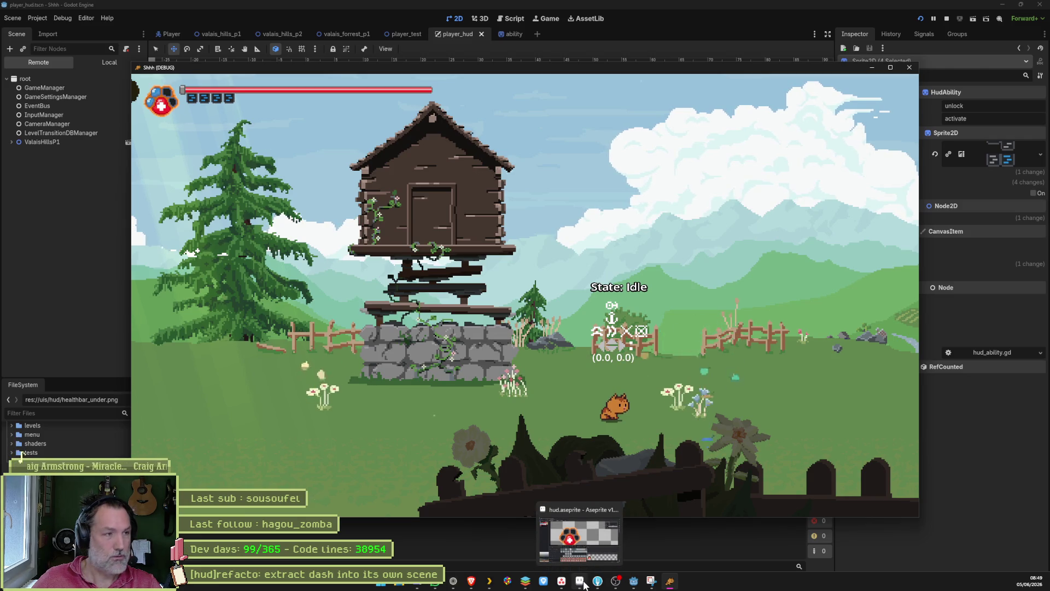
{"action": "key", "text": "Left"}
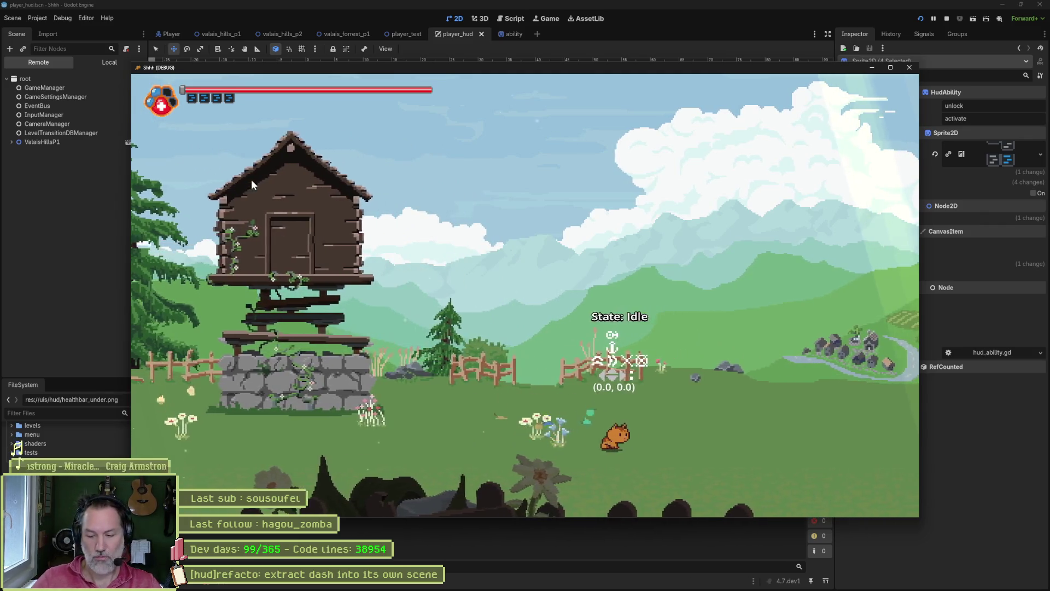
{"action": "key", "text": "F11"}
{"action": "key", "text": "Right"}
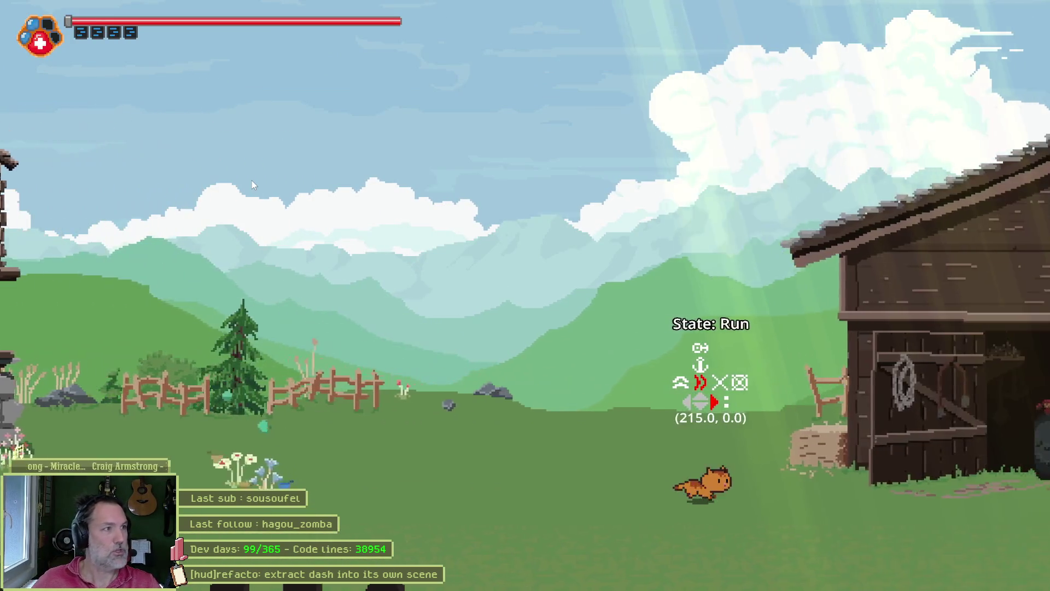
{"action": "key", "text": "Left"}
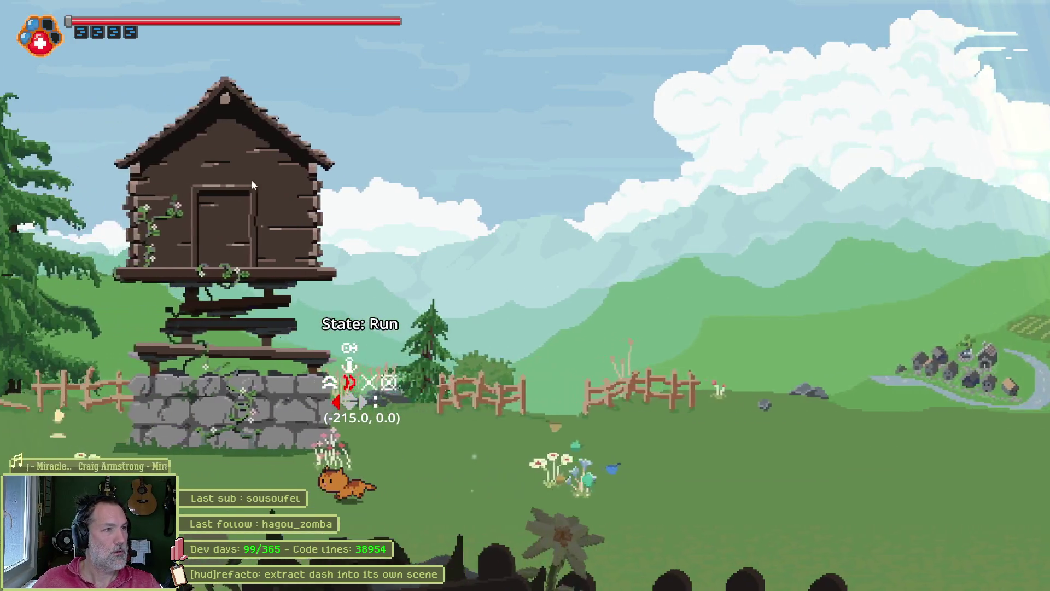
{"action": "key", "text": "F8"}
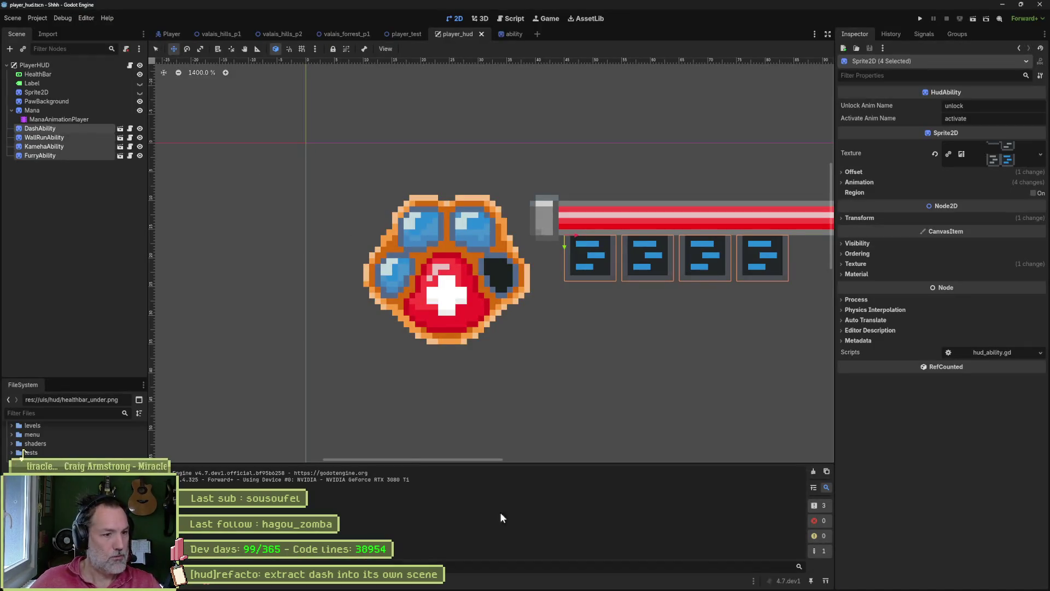
{"action": "left_click", "coordinate": [582, 582]}
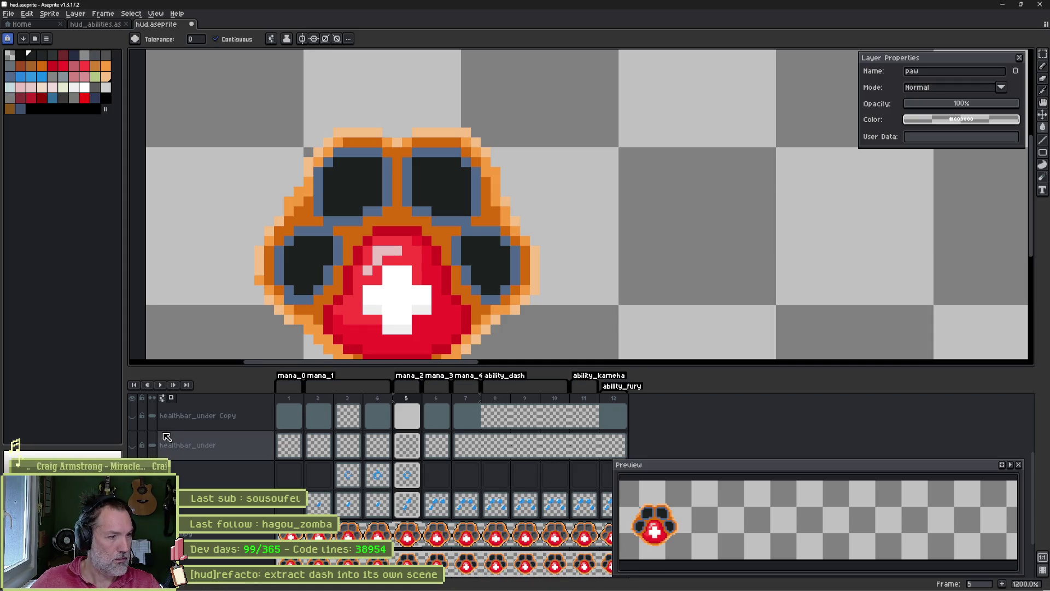
- Toggle the grey health bar layer's visibility, leaving the bar shown
{"action": "scroll", "coordinate": [241, 446], "scroll_direction": "up", "scroll_amount": 2}
{"action": "left_click", "coordinate": [132, 444]}
{"action": "left_click", "coordinate": [132, 445]}
{"action": "left_click", "coordinate": [132, 445]}
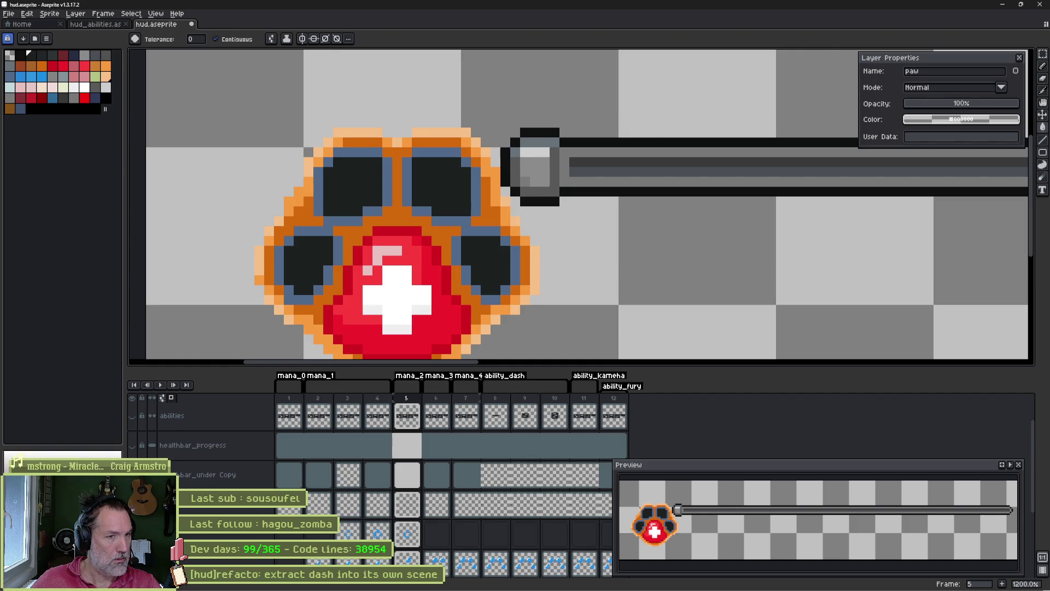
{"action": "key", "text": "ctrl+z"}
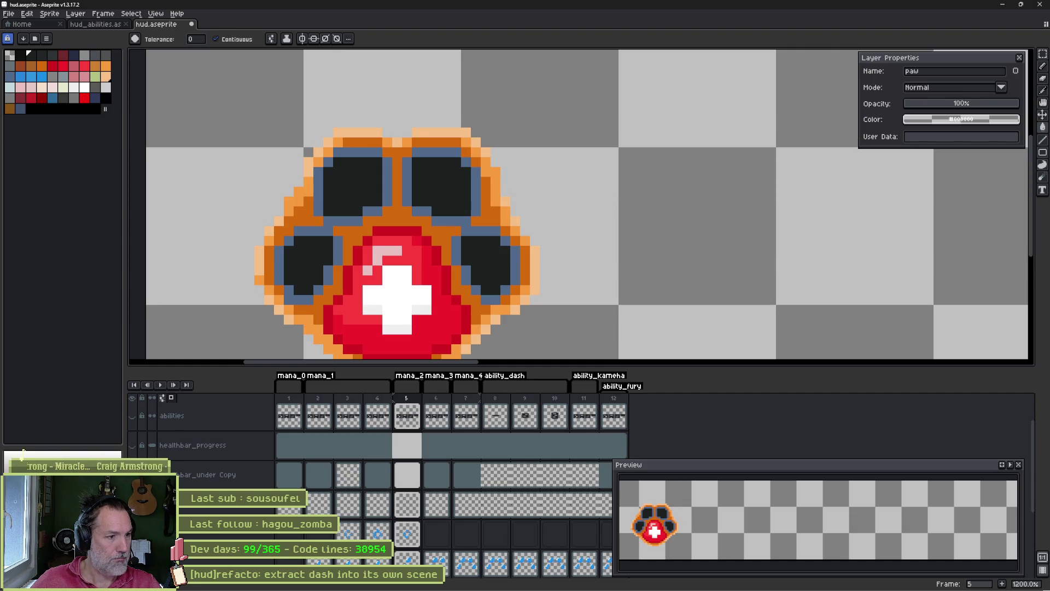
{"action": "key", "text": "ctrl+y"}
{"action": "key", "text": "ctrl+z"}
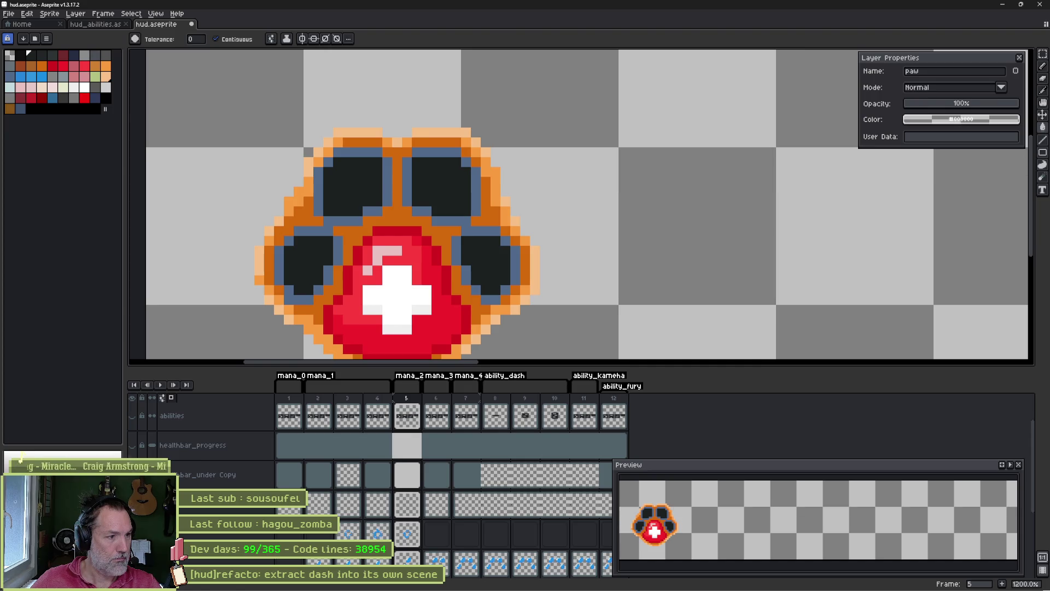
{"action": "key", "text": "ctrl+y"}
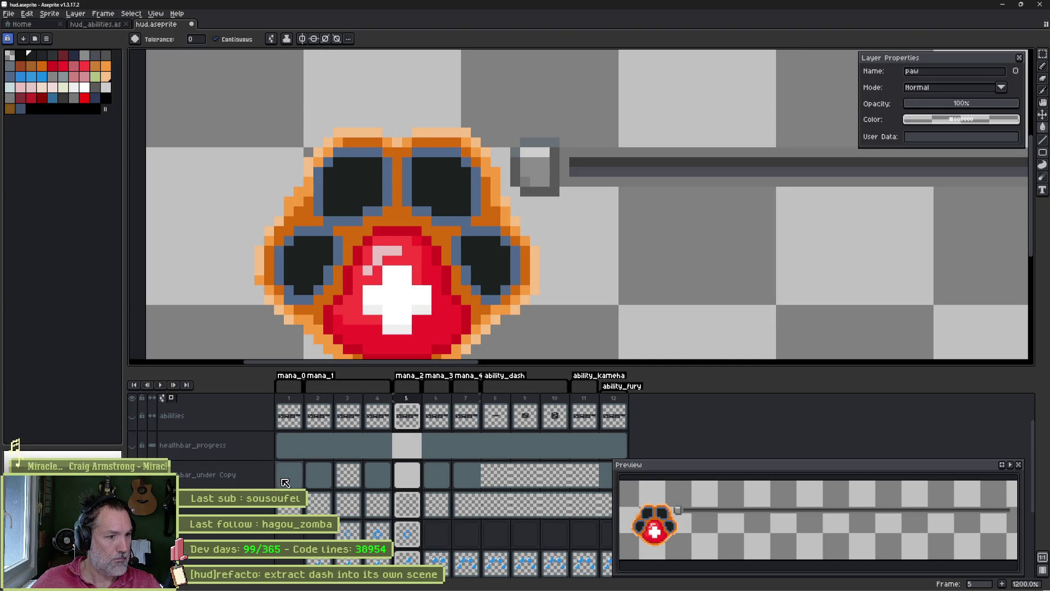
- Magic-wand the grey bar strip on frame 1 of healthbar_under Copy and pick a darker colour
{"action": "left_click", "coordinate": [285, 482]}
{"action": "scroll", "coordinate": [563, 272], "scroll_direction": "down", "scroll_amount": 3}
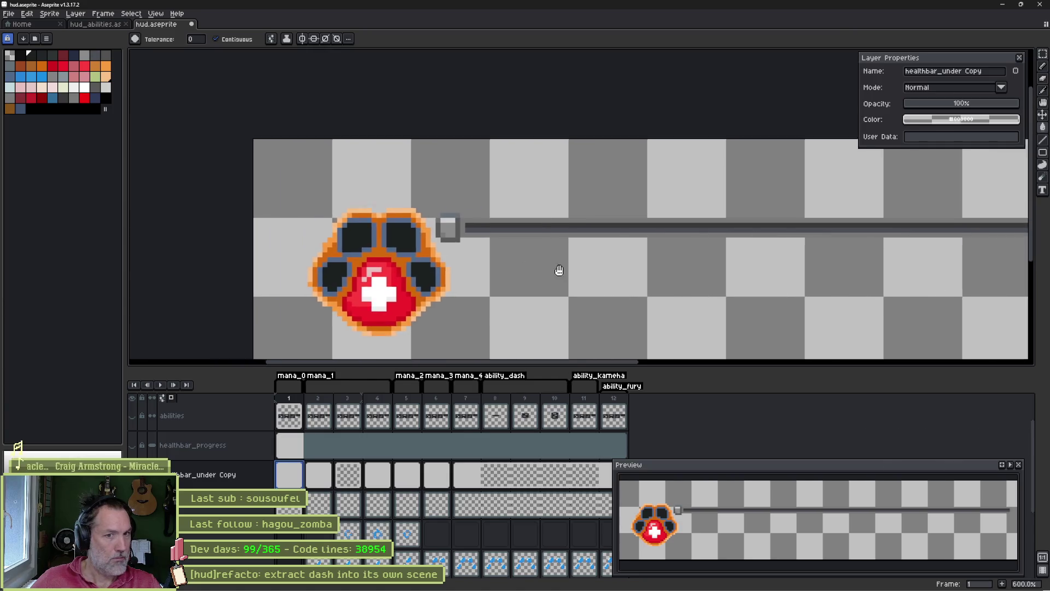
{"action": "key", "text": "w"}
{"action": "left_click", "coordinate": [444, 215]}
{"action": "key", "text": "bracketleft"}
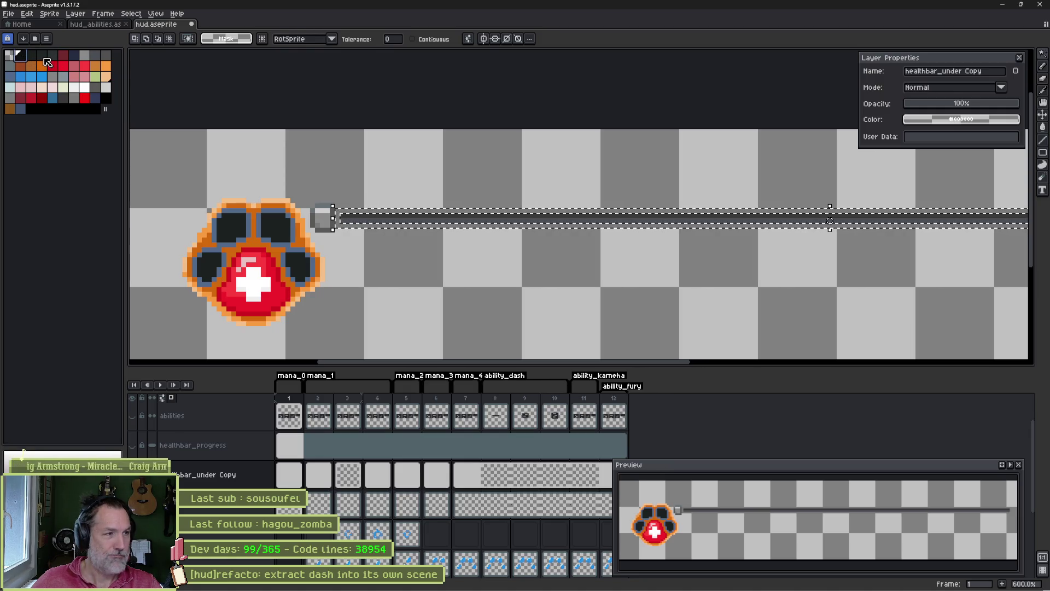
- Fill the selected health bar with the darker colour and clear the selection
{"action": "key", "text": "g"}
{"action": "left_click", "coordinate": [360, 211]}
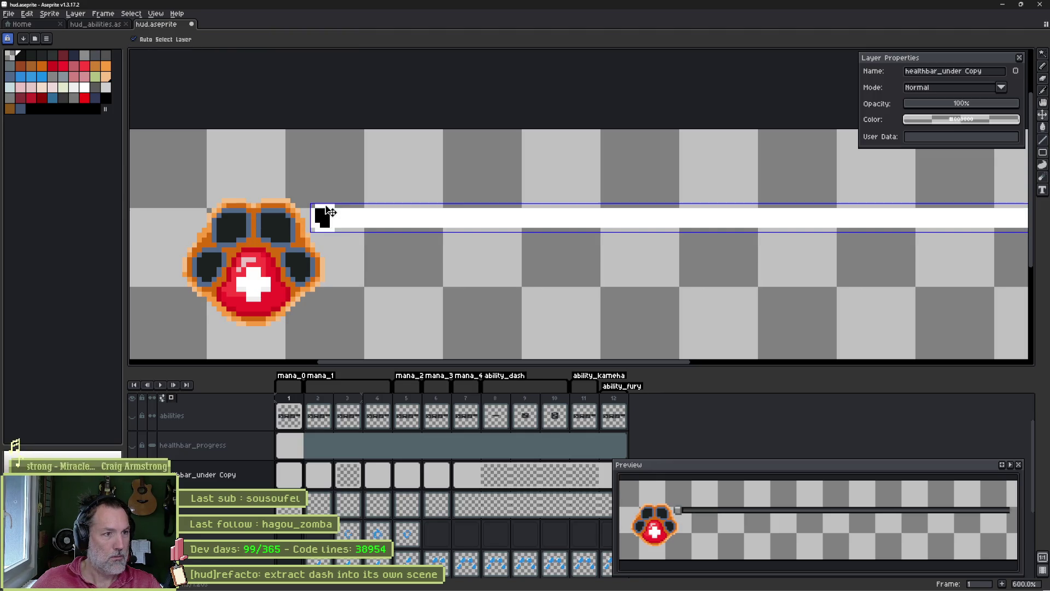
{"action": "key", "text": "w"}
{"action": "scroll", "coordinate": [325, 206], "scroll_direction": "up", "scroll_amount": 6}
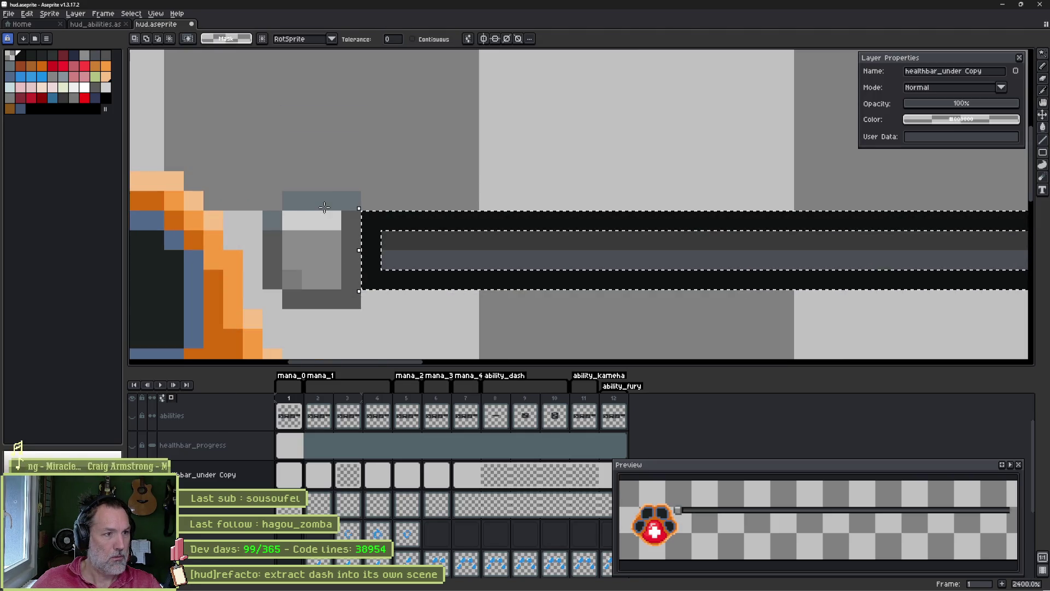
{"action": "key", "text": "b"}
{"action": "key", "text": "ctrl+d"}
{"action": "scroll", "coordinate": [530, 249], "scroll_direction": "down", "scroll_amount": 6}
- Pan along the health bar and darken the column beside its end cap
{"action": "mouse_move", "coordinate": [350, 235]}
{"action": "left_mouse_down"}
{"action": "mouse_move", "coordinate": [433, 232]}
{"action": "mouse_move", "coordinate": [247, 232]}
{"action": "left_mouse_up"}
{"action": "scroll", "coordinate": [820, 241], "scroll_direction": "up", "scroll_amount": 5}
{"action": "left_click_drag", "start_coordinate": [420, 298], "coordinate": [375, 297]}
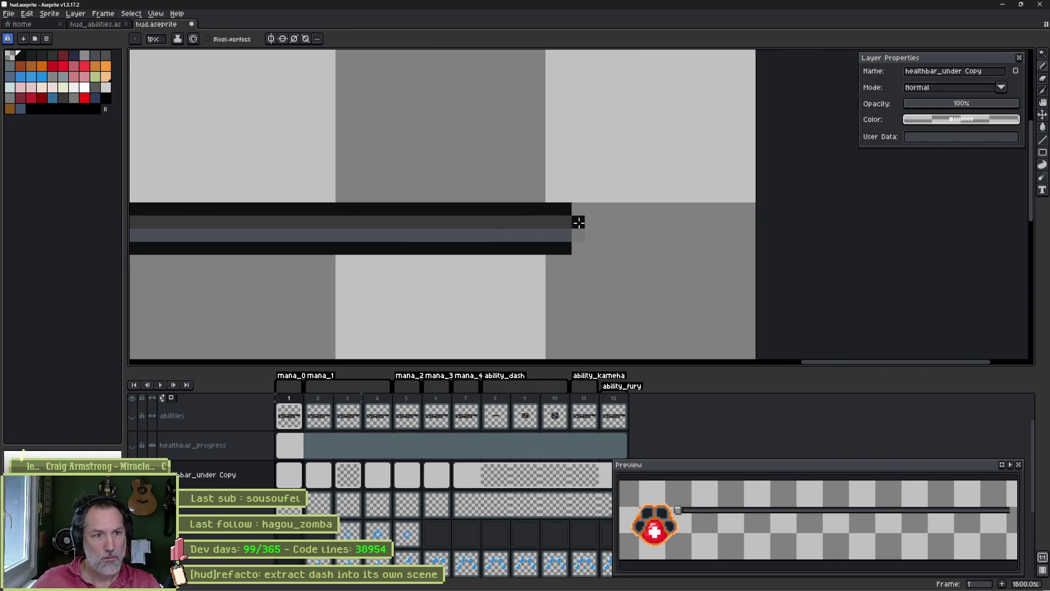
{"action": "scroll", "coordinate": [424, 224], "scroll_direction": "down", "scroll_amount": 3}
{"action": "left_click_drag", "start_coordinate": [164, 235], "coordinate": [328, 230]}
{"action": "scroll", "coordinate": [325, 230], "scroll_direction": "up", "scroll_amount": 3}
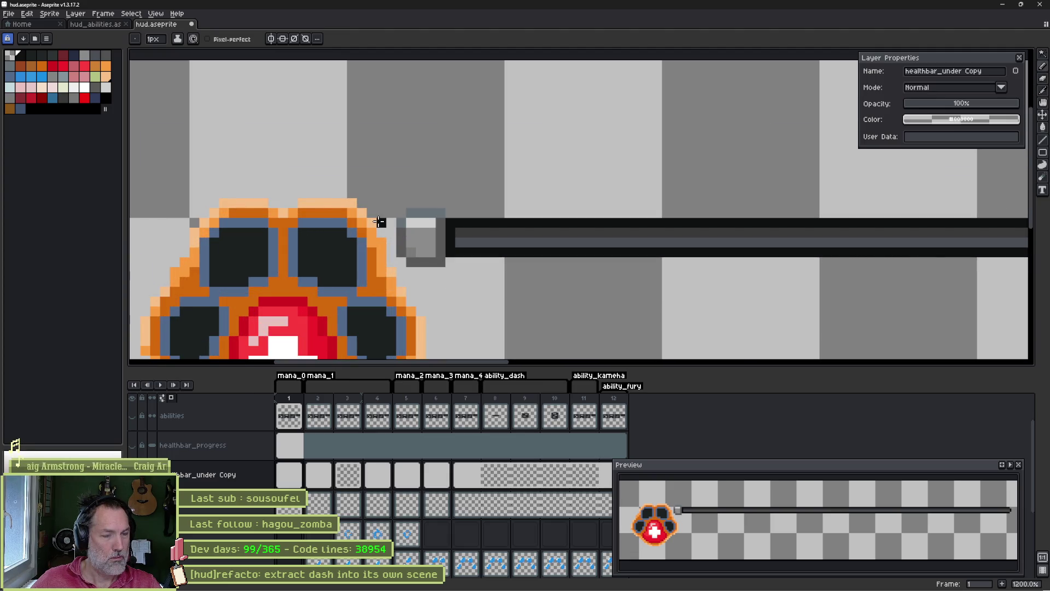
{"action": "left_click_drag", "start_coordinate": [402, 221], "coordinate": [404, 252]}
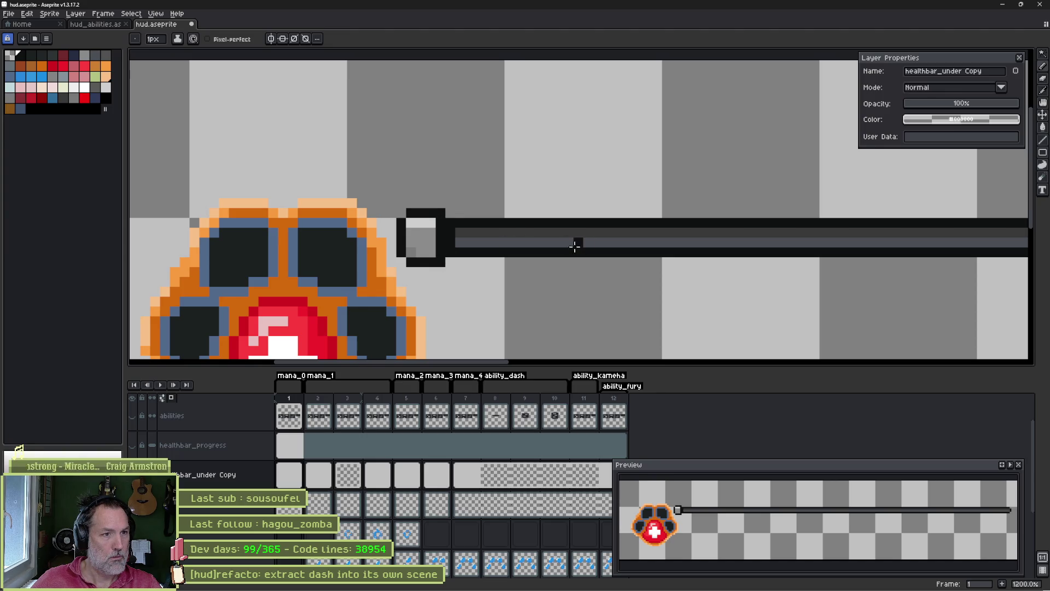
{"action": "scroll", "coordinate": [574, 242], "scroll_direction": "down", "scroll_amount": 5}
{"action": "left_click_drag", "start_coordinate": [575, 255], "coordinate": [403, 231]}
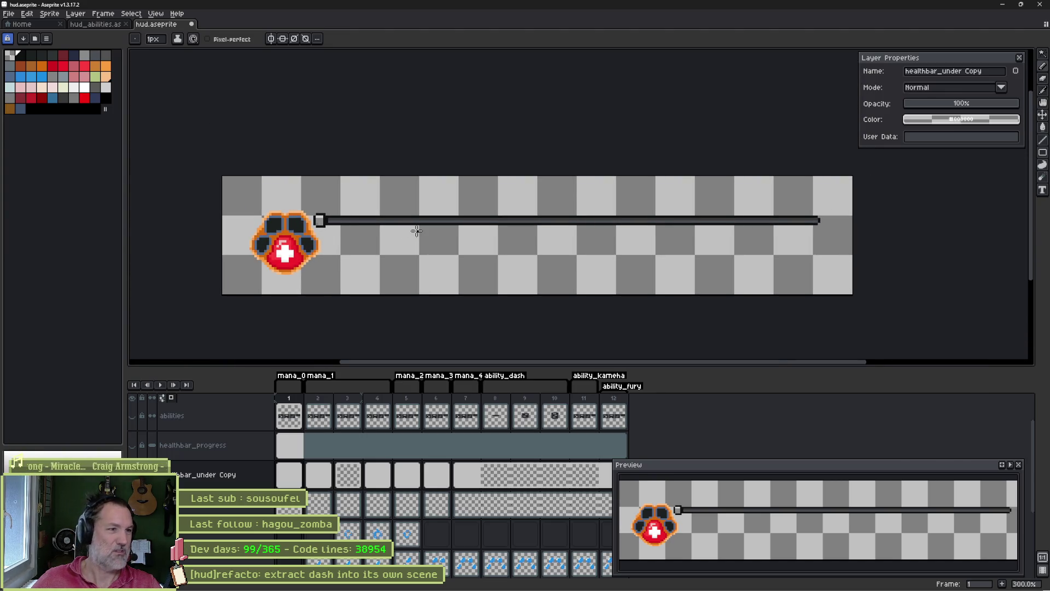
- Undo the stray pencil strokes near the end cap, check the whole bar, then switch to Godot
{"action": "key", "text": "ctrl+z"}
{"action": "key", "text": "b"}
{"action": "scroll", "coordinate": [307, 220], "scroll_direction": "up", "scroll_amount": 5}
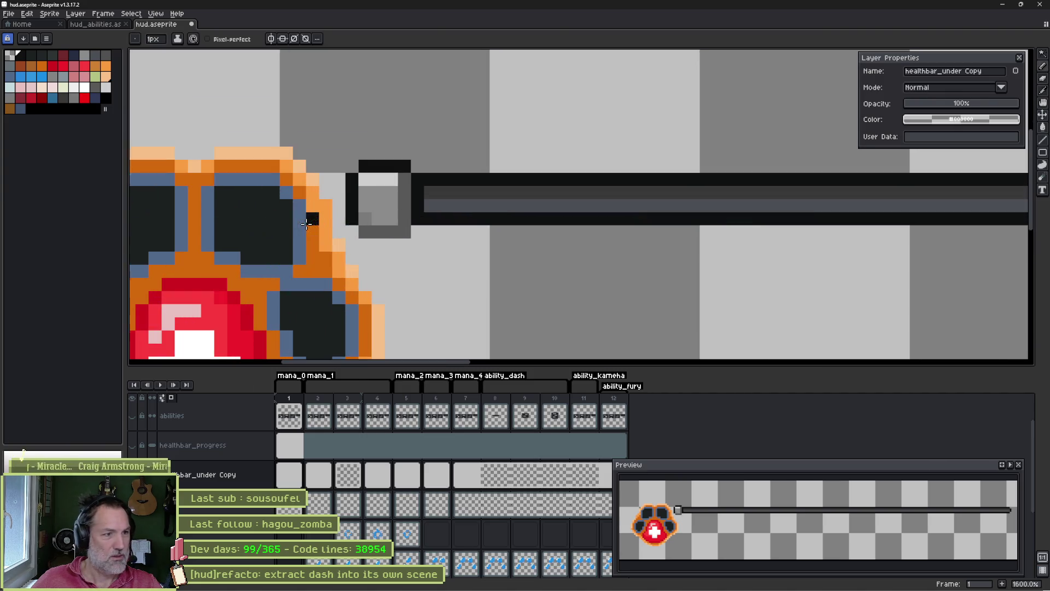
{"action": "scroll", "coordinate": [501, 225], "scroll_direction": "down", "scroll_amount": 5}
{"action": "mouse_move", "coordinate": [430, 234]}
{"action": "left_mouse_down"}
{"action": "mouse_move", "coordinate": [418, 236]}
{"action": "mouse_move", "coordinate": [565, 236]}
{"action": "left_mouse_up"}
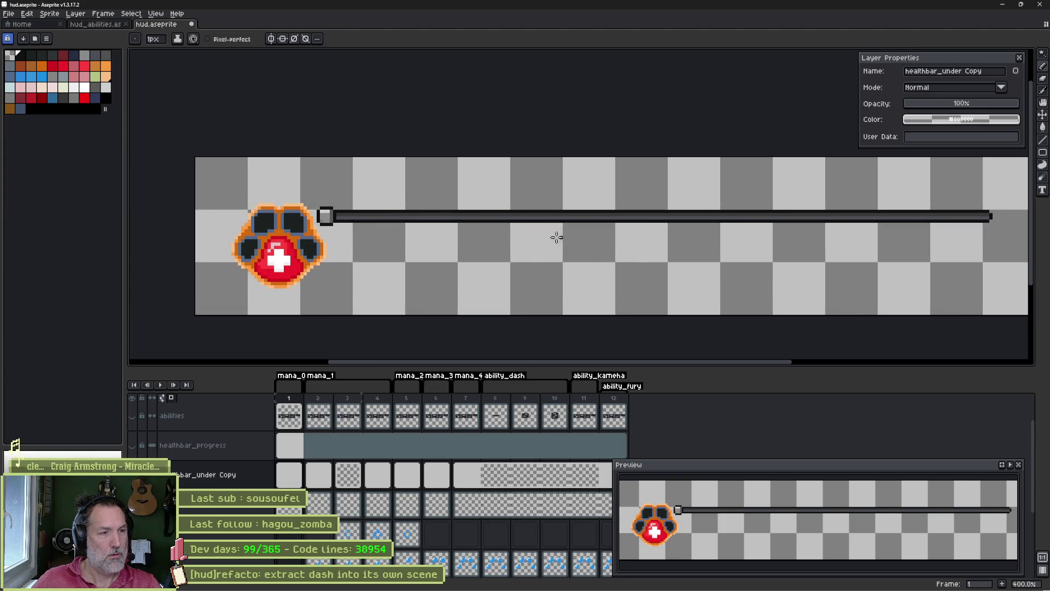
{"action": "scroll", "coordinate": [310, 239], "scroll_direction": "up", "scroll_amount": 3}
{"action": "key", "text": "plus"}
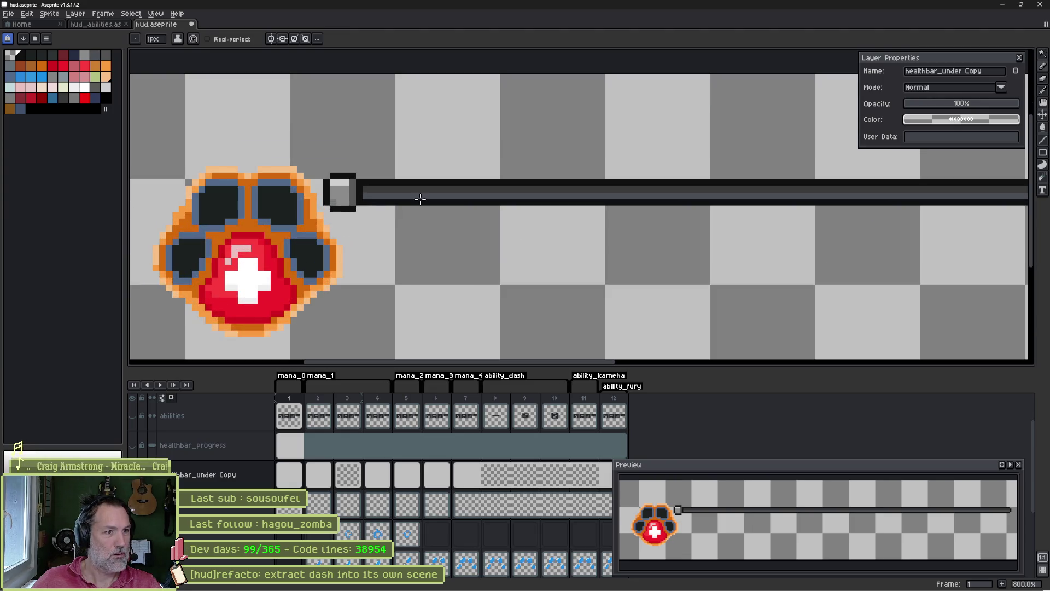
{"action": "key", "text": "ctrl+z"}
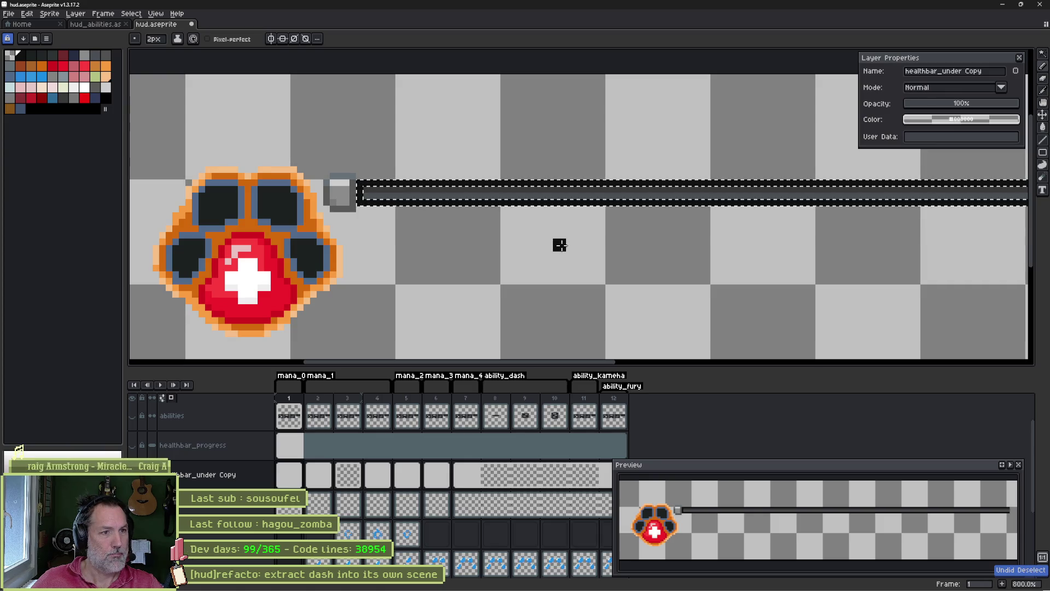
{"action": "scroll", "coordinate": [602, 244], "scroll_direction": "down", "scroll_amount": 2}
{"action": "left_click_drag", "start_coordinate": [635, 242], "coordinate": [438, 239]}
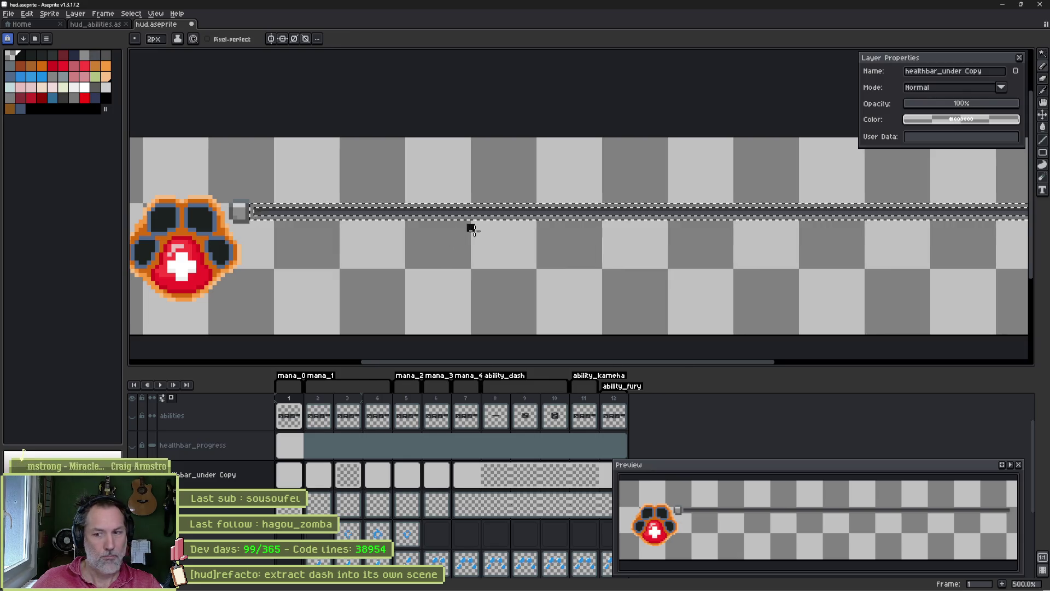
{"action": "left_click_drag", "start_coordinate": [231, 237], "coordinate": [385, 232]}
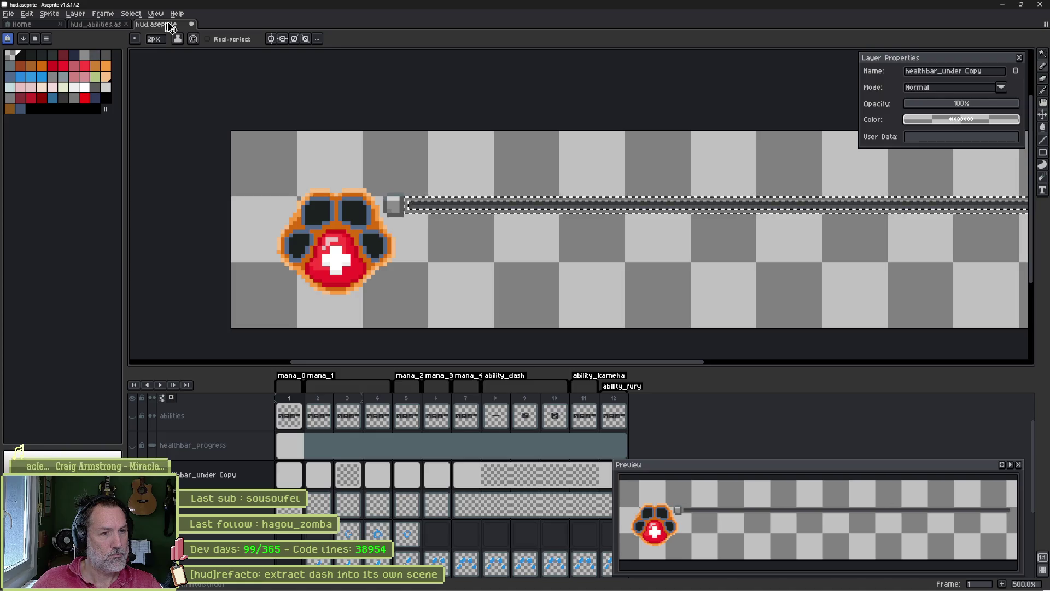
{"action": "key", "text": "alt+Tab"}
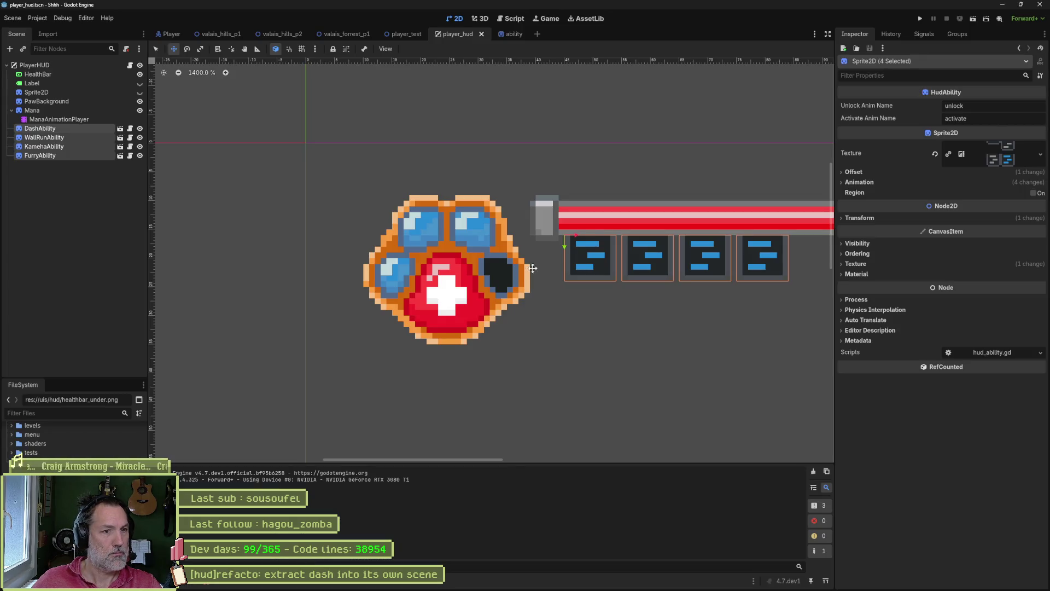
- Run the game, moving the cat right, left and right to inspect the HUD, then switch to the browser
{"action": "key", "text": "F5"}
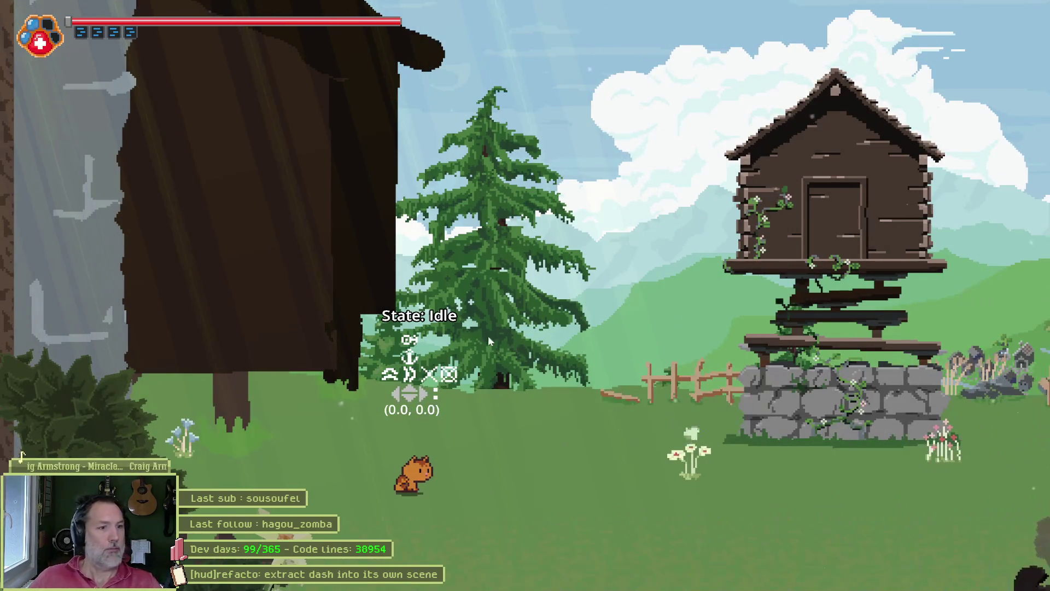
{"action": "key", "text": "Right"}
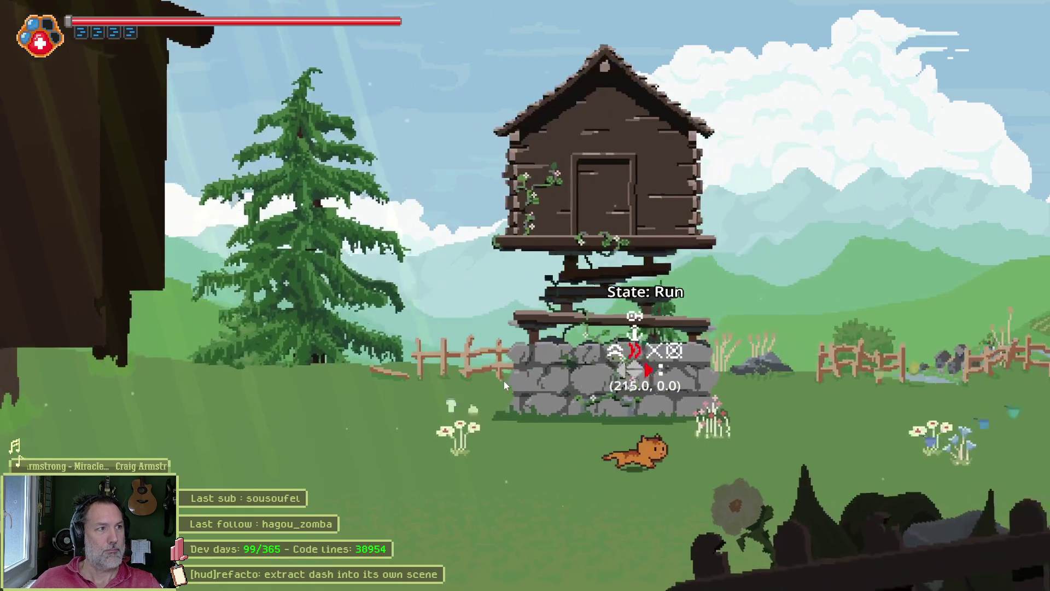
{"action": "key", "text": "Left"}
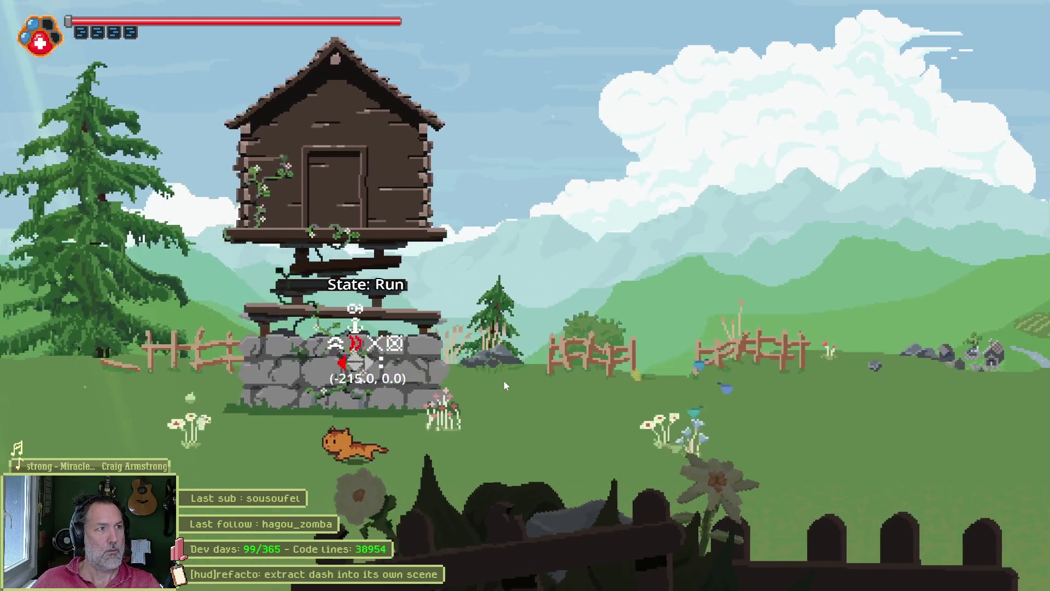
{"action": "key", "text": "Right"}
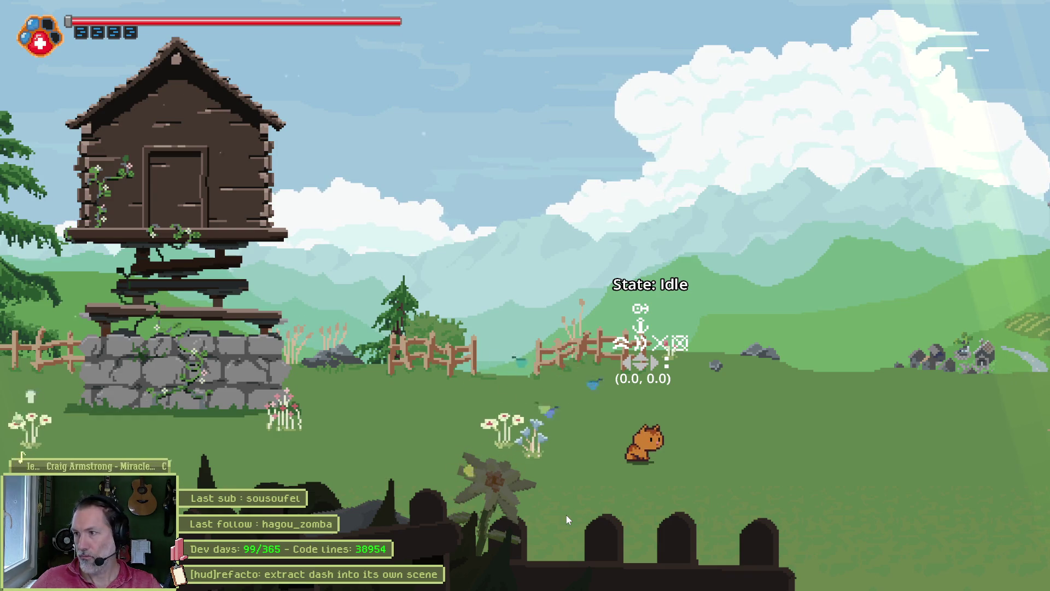
{"action": "key", "text": "alt+Tab"}
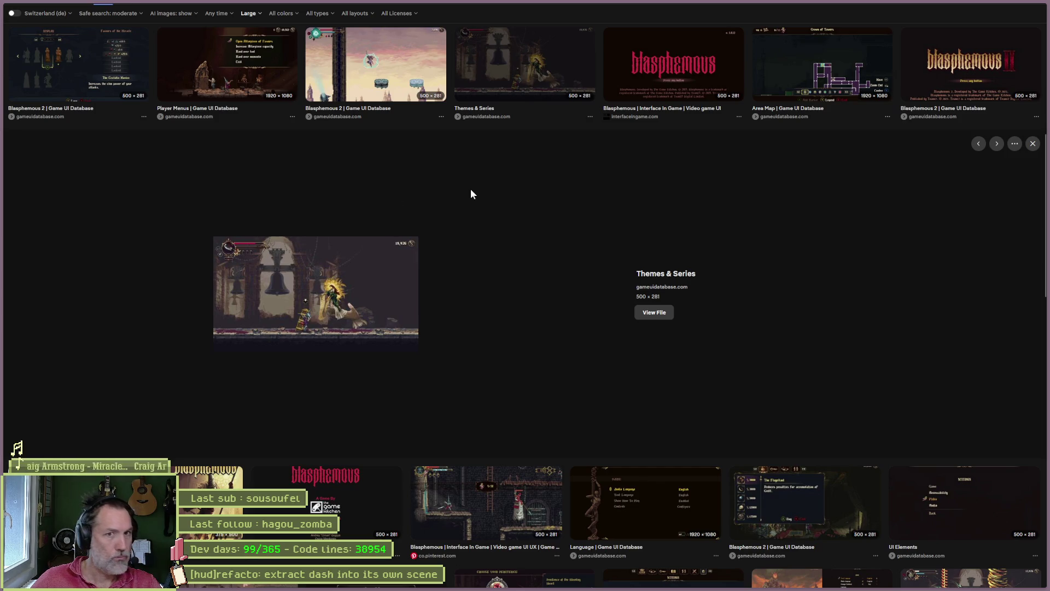
- Preview Blasphemous references (in-game interface, Choose Your Penitence screen, health-bar screenshot), then return to hud.aseprite
{"action": "left_click", "coordinate": [495, 520]}
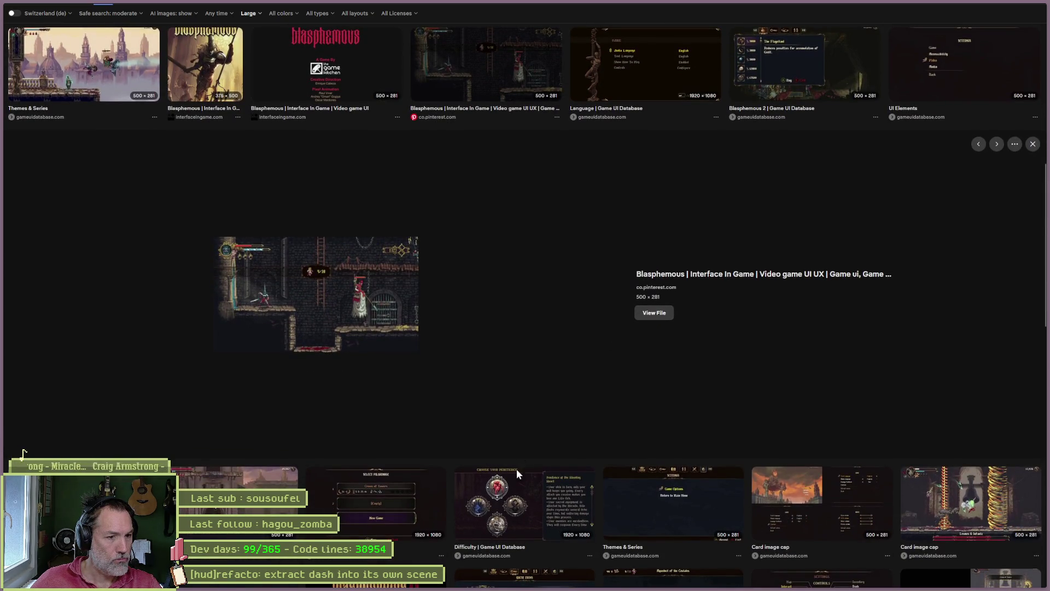
{"action": "left_click", "coordinate": [517, 506]}
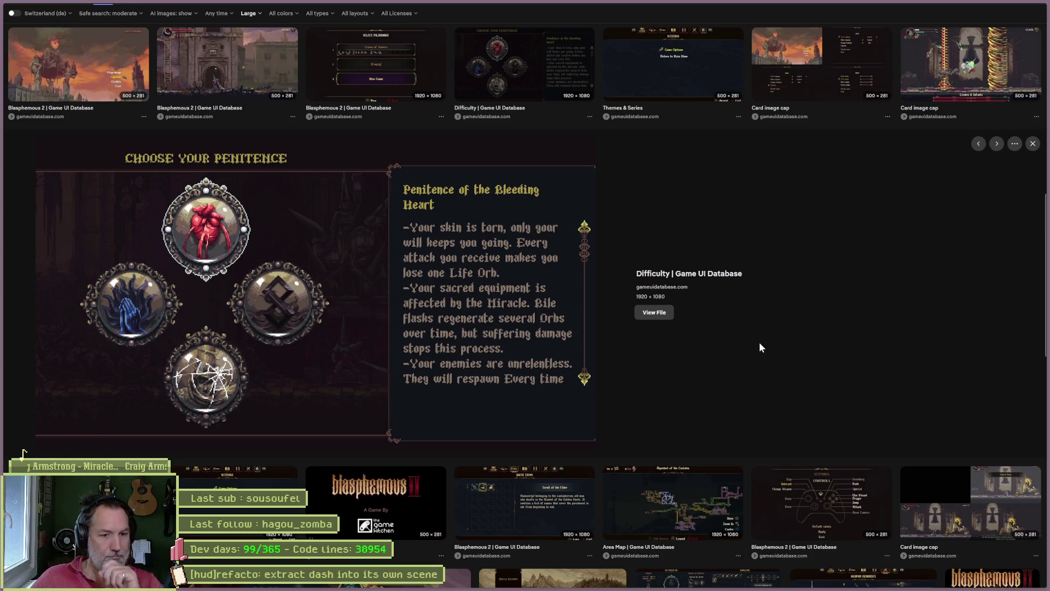
{"action": "scroll", "coordinate": [783, 363], "scroll_direction": "down", "scroll_amount": 4}
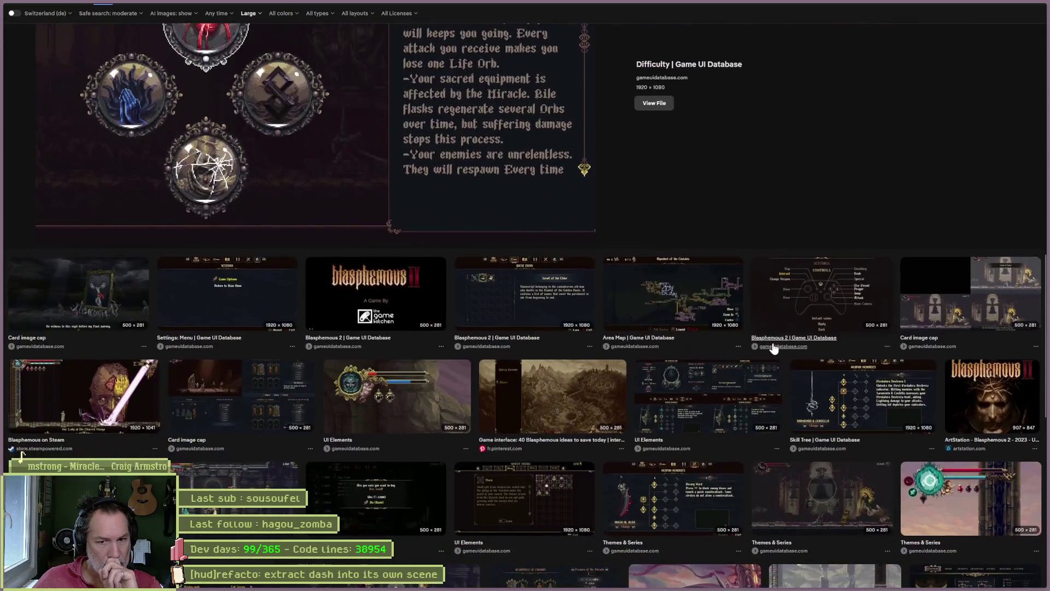
{"action": "left_click", "coordinate": [1007, 495]}
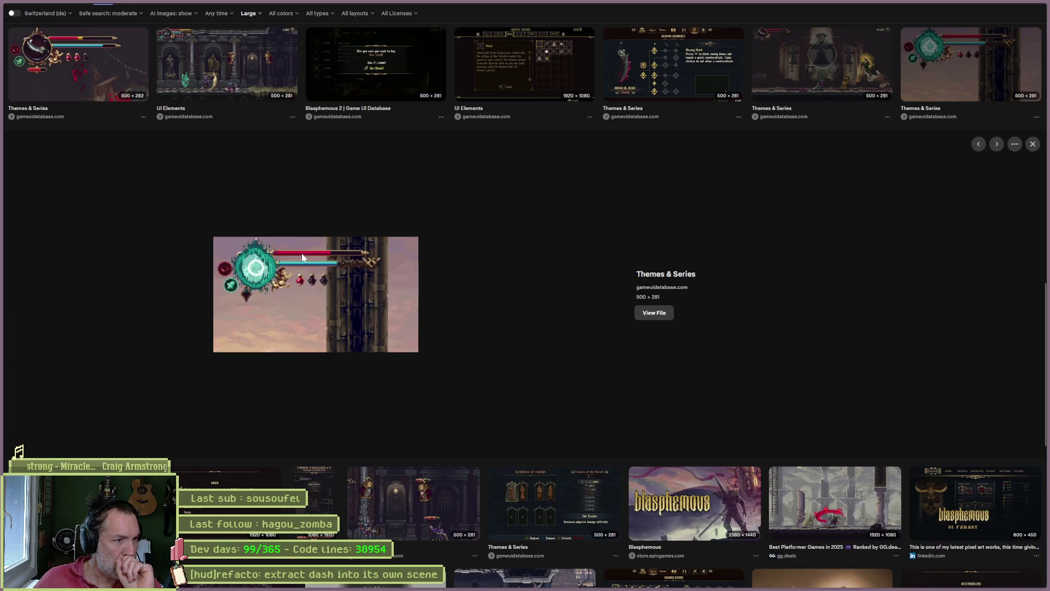
{"action": "mouse_move", "coordinate": [636, 584]}
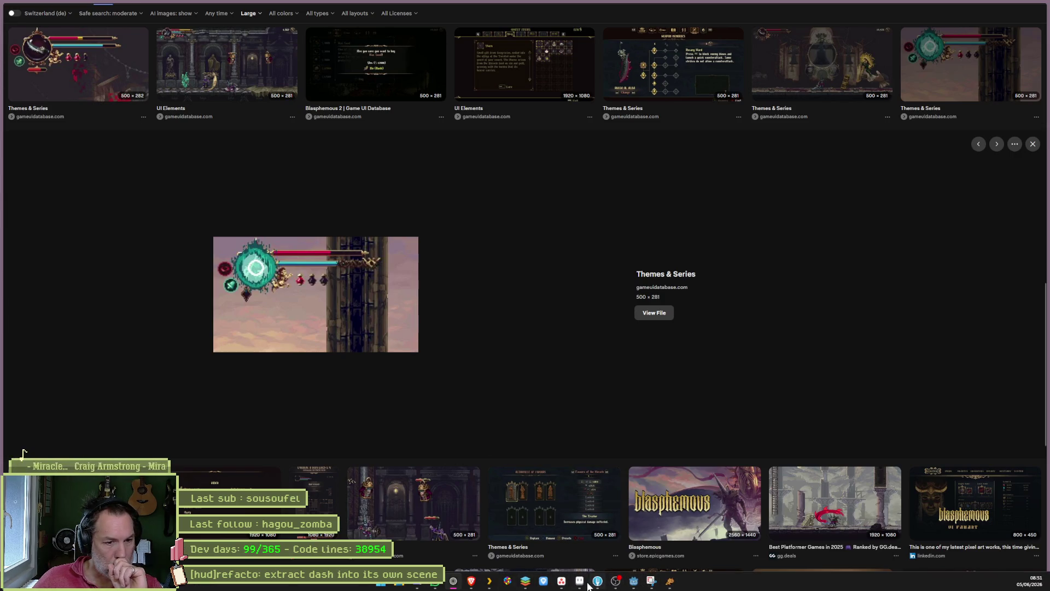
{"action": "left_click", "coordinate": [579, 582]}
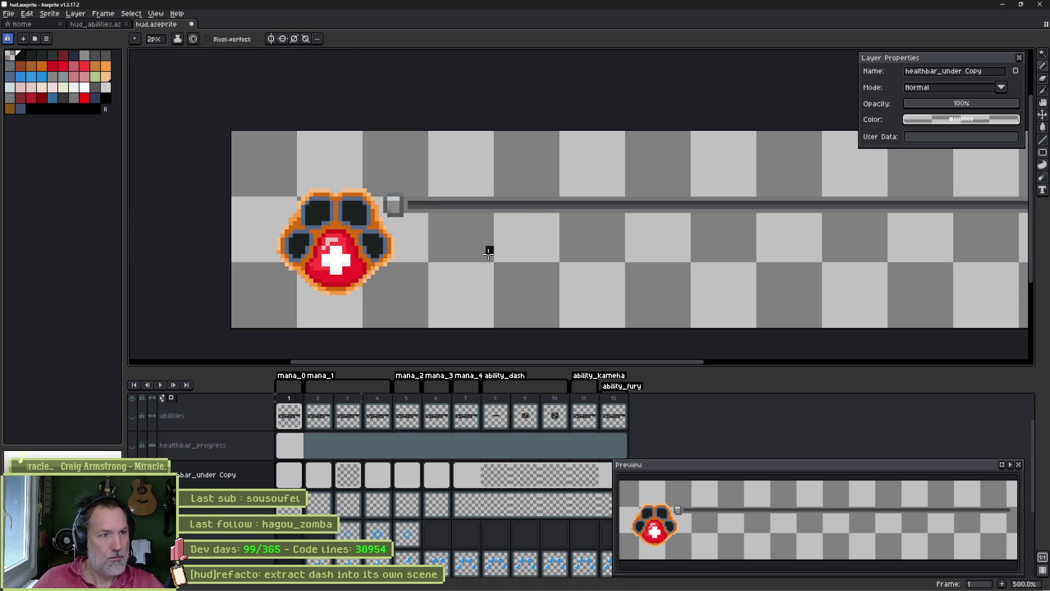
- Toggle the grey bar and red fill layers for comparison, then trial Magic Wand selections on the bar
{"action": "key", "text": "ctrl+z"}
{"action": "key", "text": "ctrl+y"}
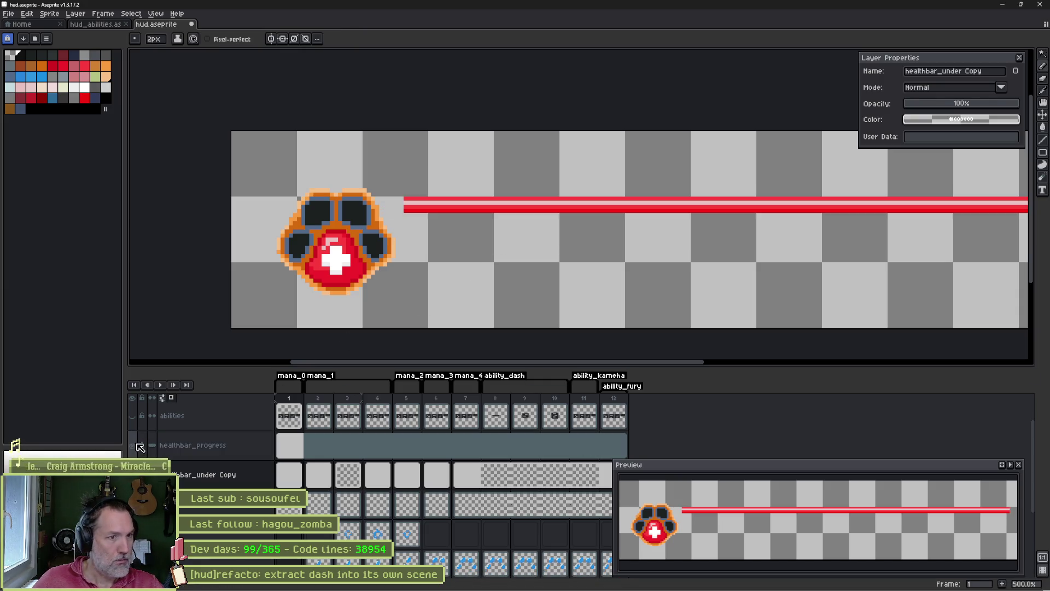
{"action": "key", "text": "ctrl+z"}
{"action": "key", "text": "ctrl+y"}
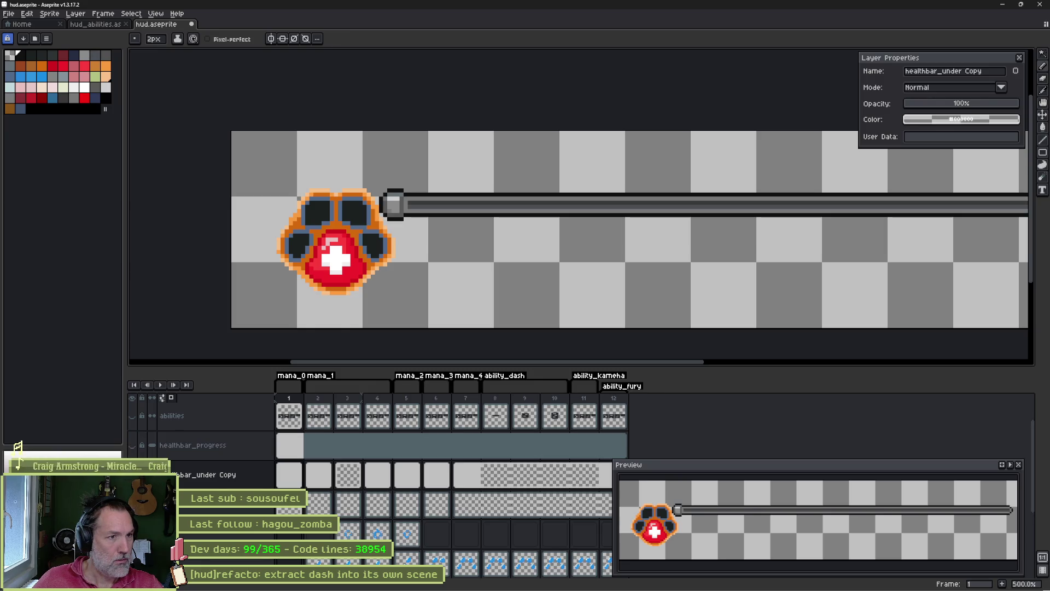
{"action": "key", "text": "w"}
{"action": "left_click", "coordinate": [456, 193]}
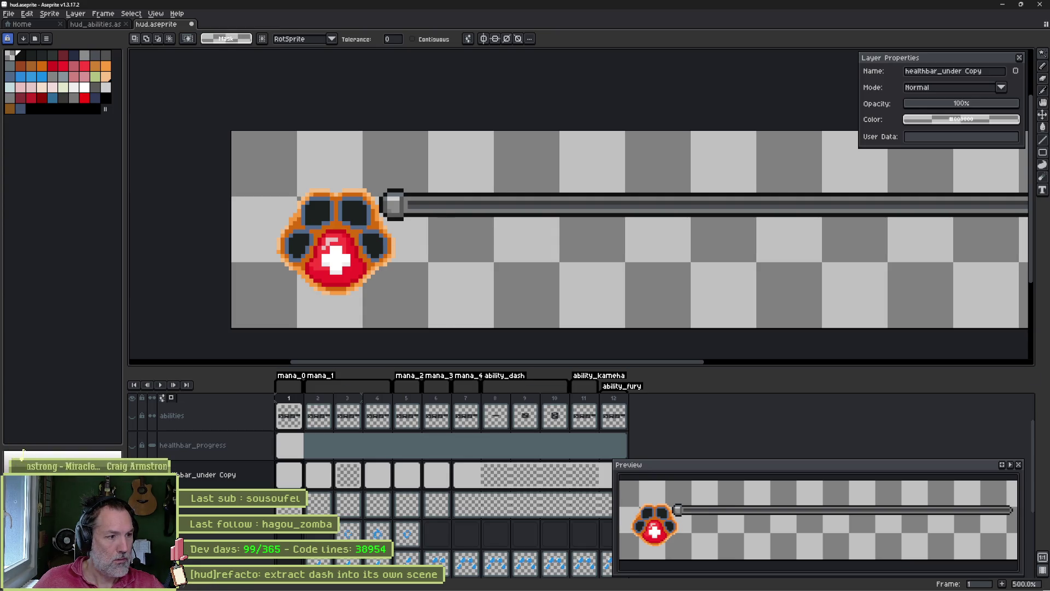
{"action": "left_click", "coordinate": [474, 194]}
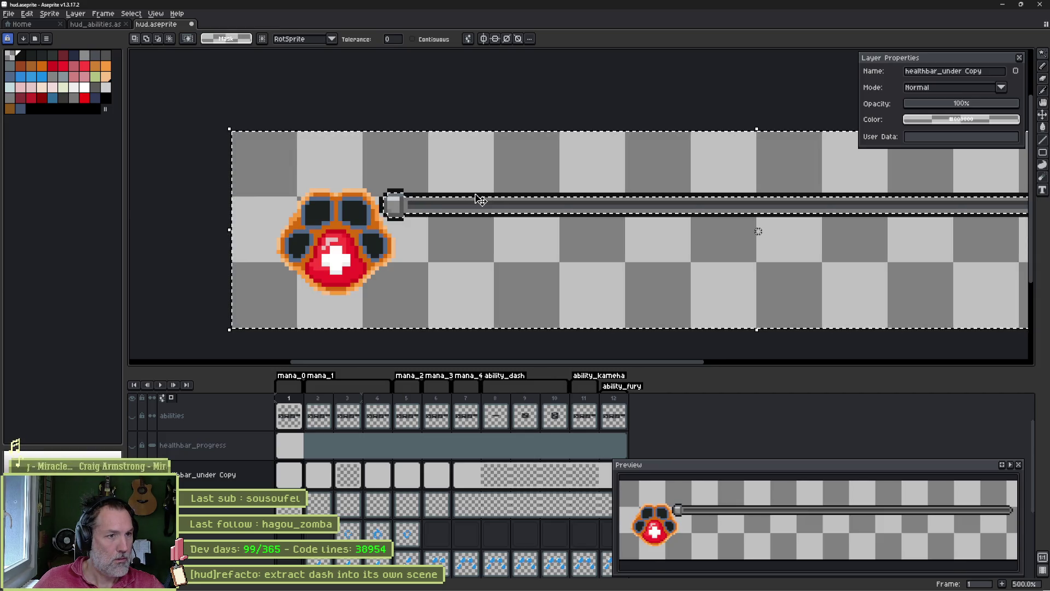
{"action": "key", "text": "ctrl+d"}
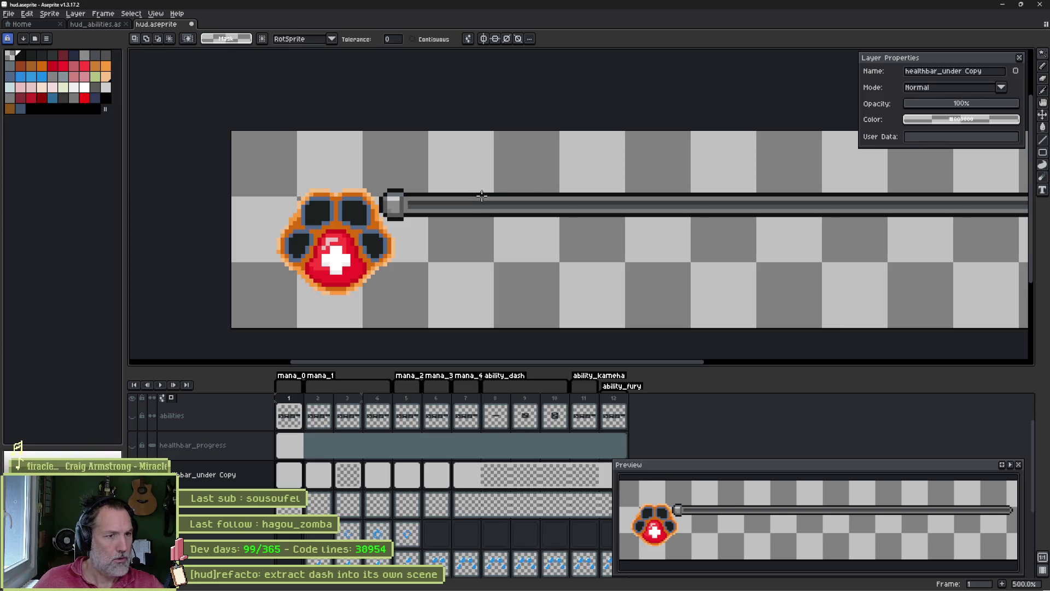
- Magic Wand the bar's strip on healthbar_under and delete it to thin the bar
{"action": "key", "text": "b"}
{"action": "key", "text": "Down"}
{"action": "key", "text": "w"}
{"action": "left_click", "coordinate": [486, 196]}
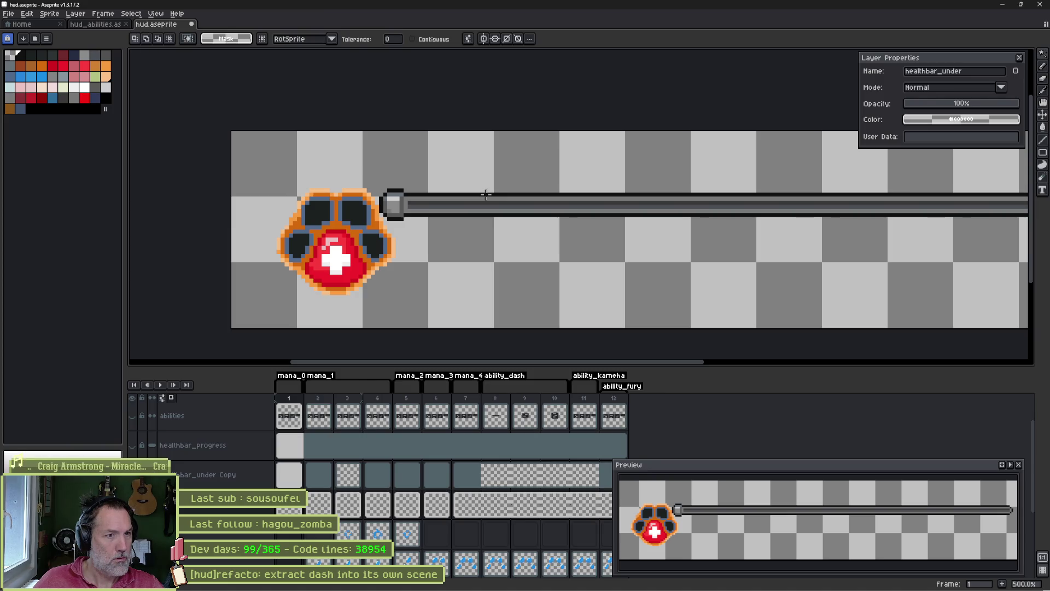
{"action": "key", "text": "Delete"}
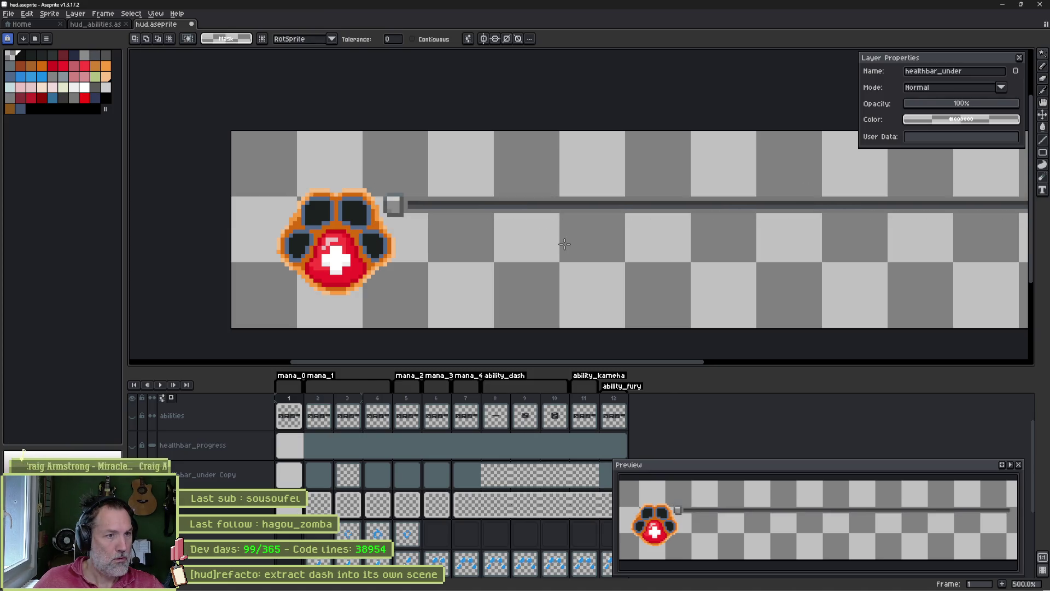
- Fill the remaining bar strip with neutral dark grey and make healthbar_under Copy the active layer
{"action": "mouse_move", "coordinate": [715, 228]}
{"action": "left_mouse_down"}
{"action": "mouse_move", "coordinate": [478, 244]}
{"action": "mouse_move", "coordinate": [588, 241]}
{"action": "left_mouse_up"}
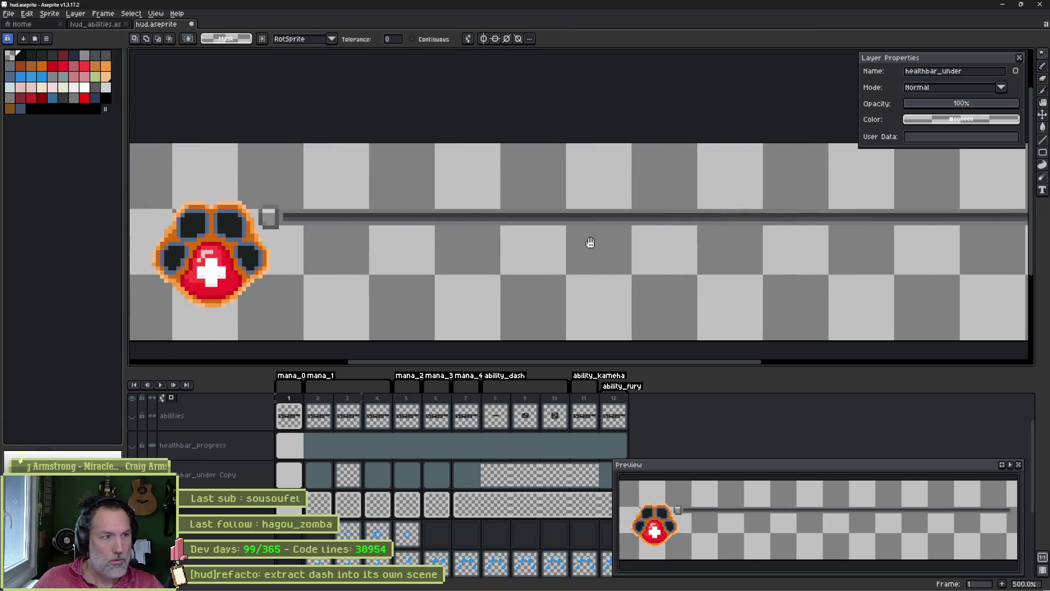
{"action": "left_click", "coordinate": [358, 217]}
{"action": "scroll", "coordinate": [318, 231], "scroll_direction": "up", "scroll_amount": 2}
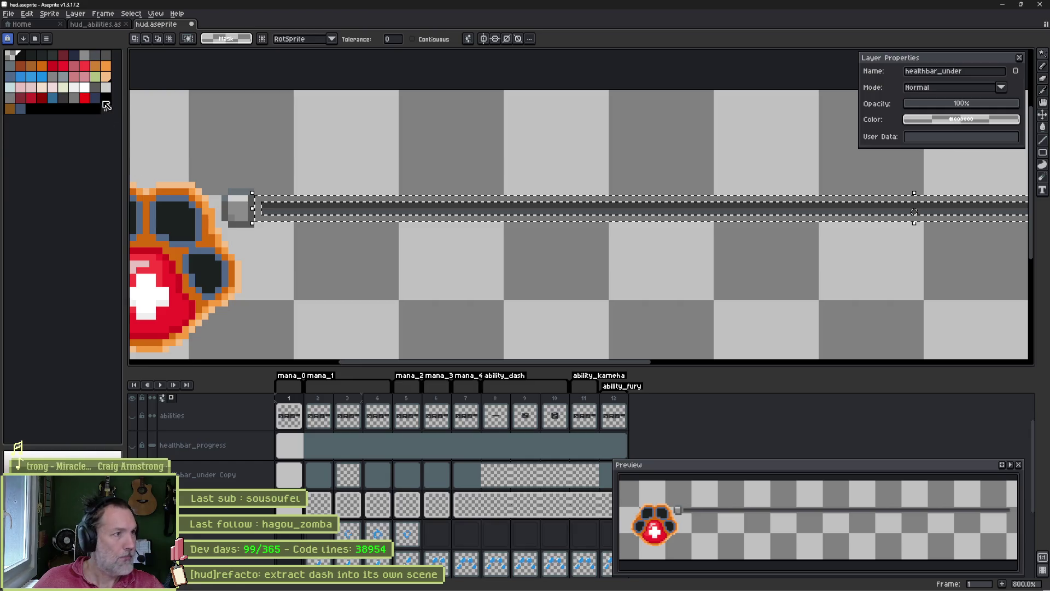
{"action": "left_click", "coordinate": [31, 54]}
{"action": "key", "text": "f"}
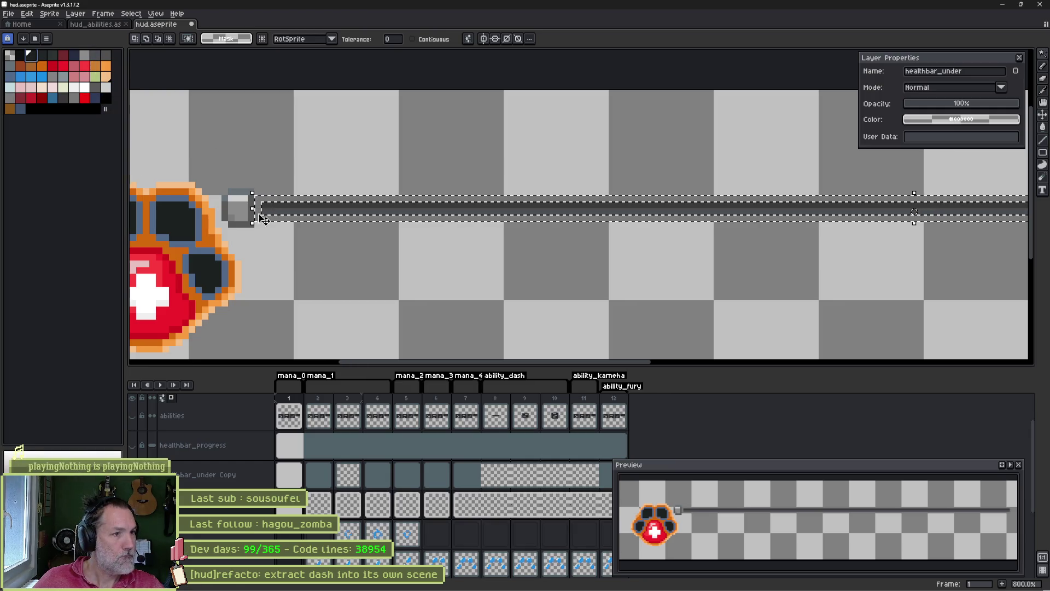
{"action": "key", "text": "b"}
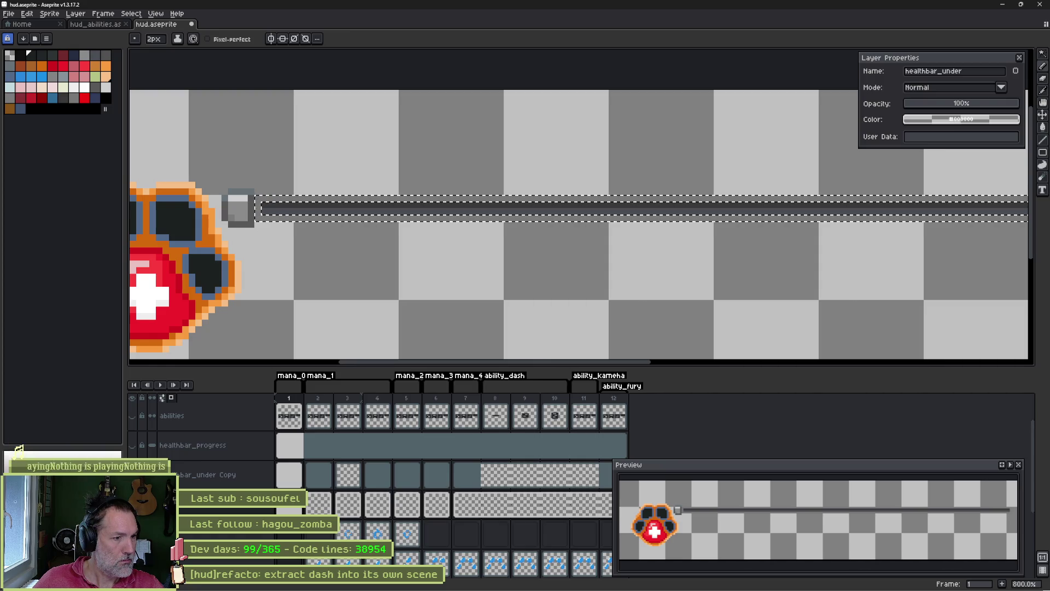
{"action": "left_click", "coordinate": [230, 474]}
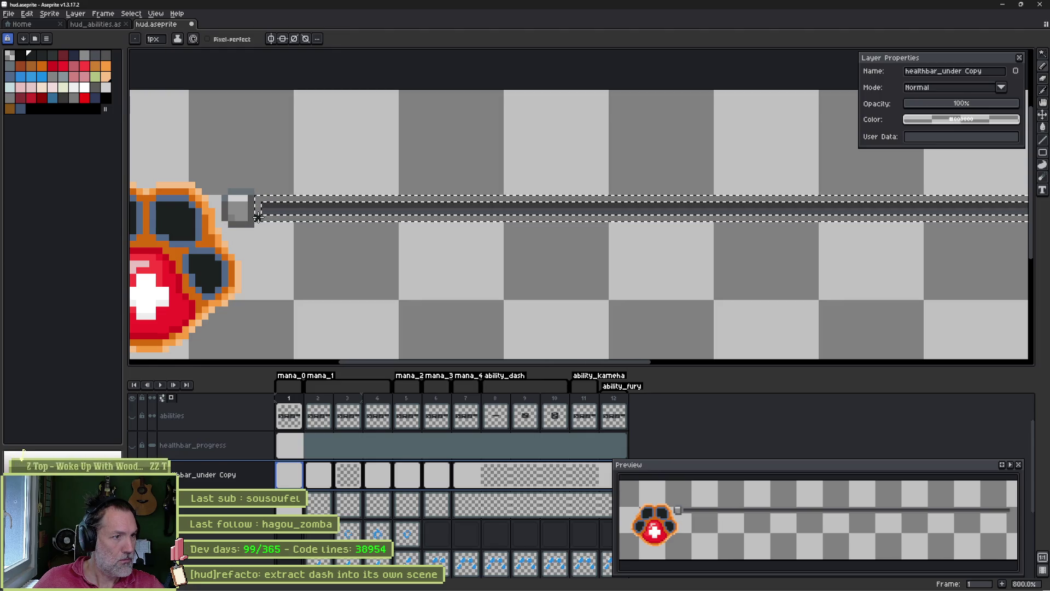
- Draw a black line along the bar's lower edge
{"action": "left_click_drag", "start_coordinate": [287, 217], "coordinate": [646, 218]}
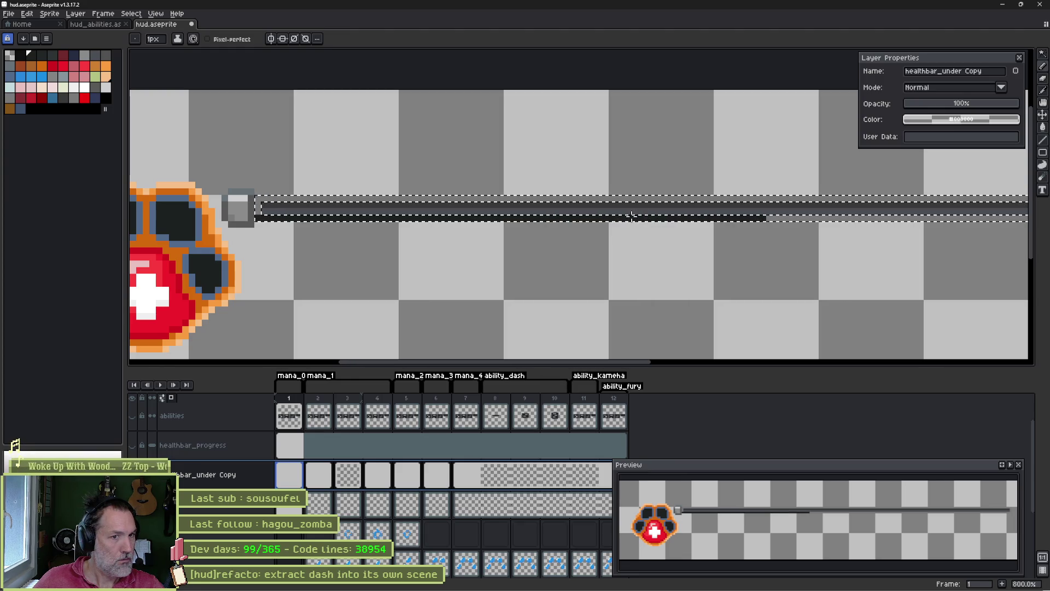
{"action": "scroll", "coordinate": [762, 251], "scroll_direction": "down", "scroll_amount": 2}
{"action": "scroll", "coordinate": [930, 232], "scroll_direction": "right", "scroll_amount": 5}
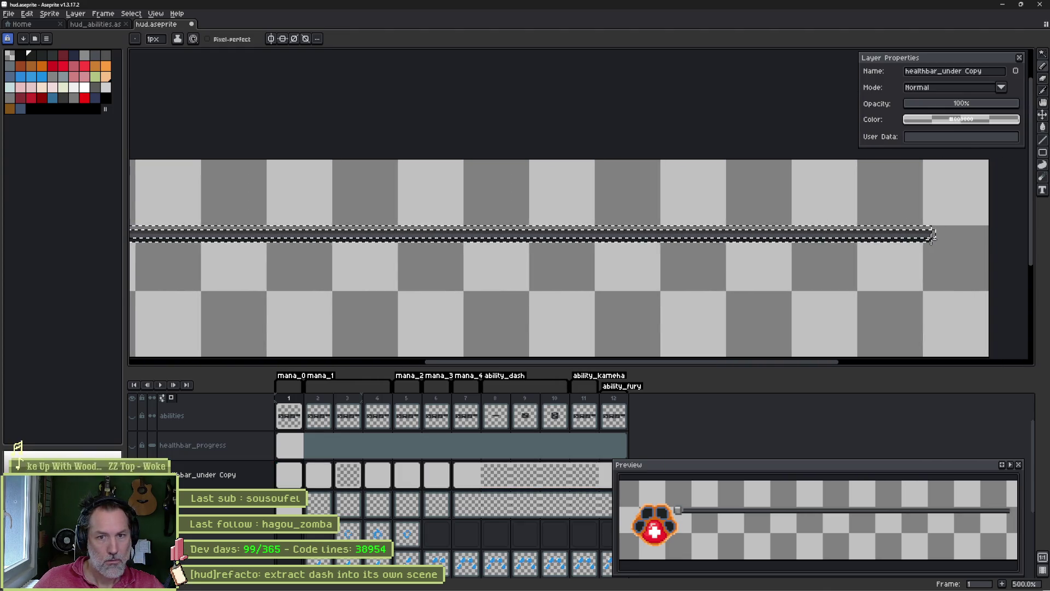
{"action": "scroll", "coordinate": [437, 234], "scroll_direction": "left", "scroll_amount": 5}
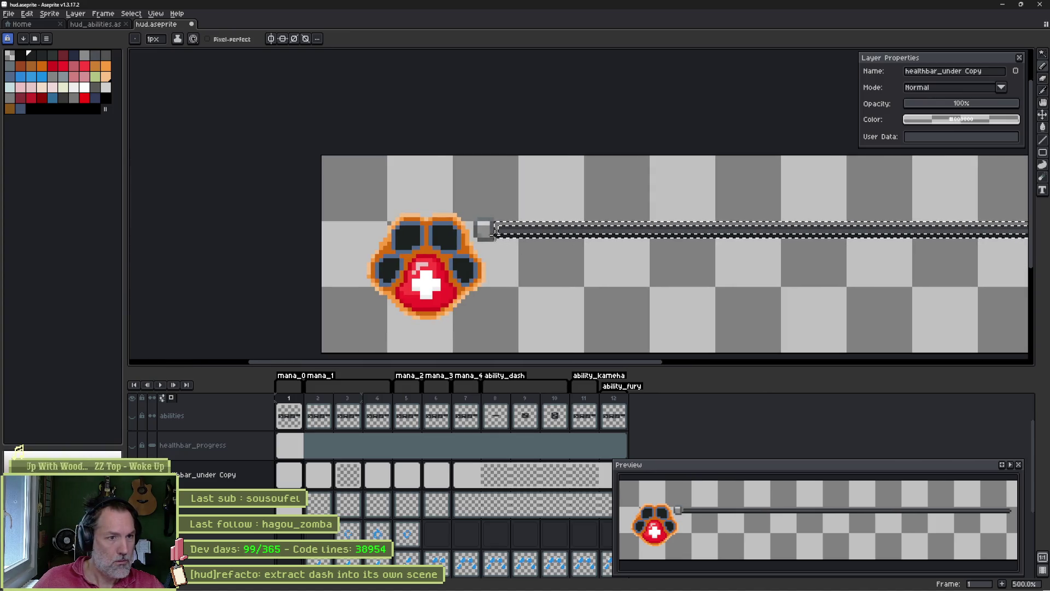
{"action": "scroll", "coordinate": [465, 239], "scroll_direction": "up", "scroll_amount": 5}
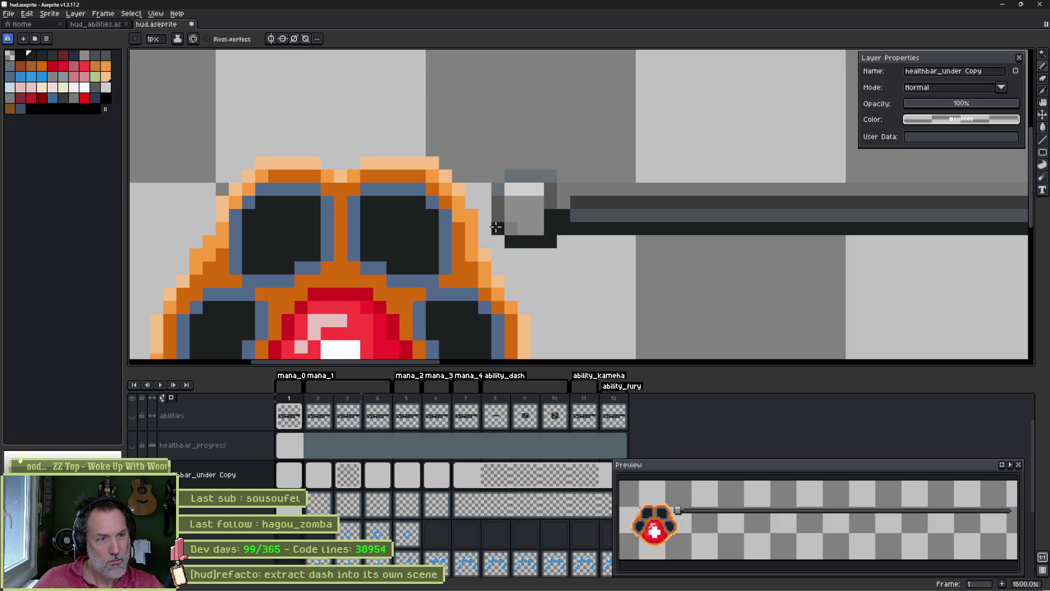
- Paint the left knob's top row light grey and the row below medium grey
{"action": "left_click_drag", "start_coordinate": [689, 208], "coordinate": [494, 253]}
{"action": "left_click", "coordinate": [358, 201], "text": "alt"}
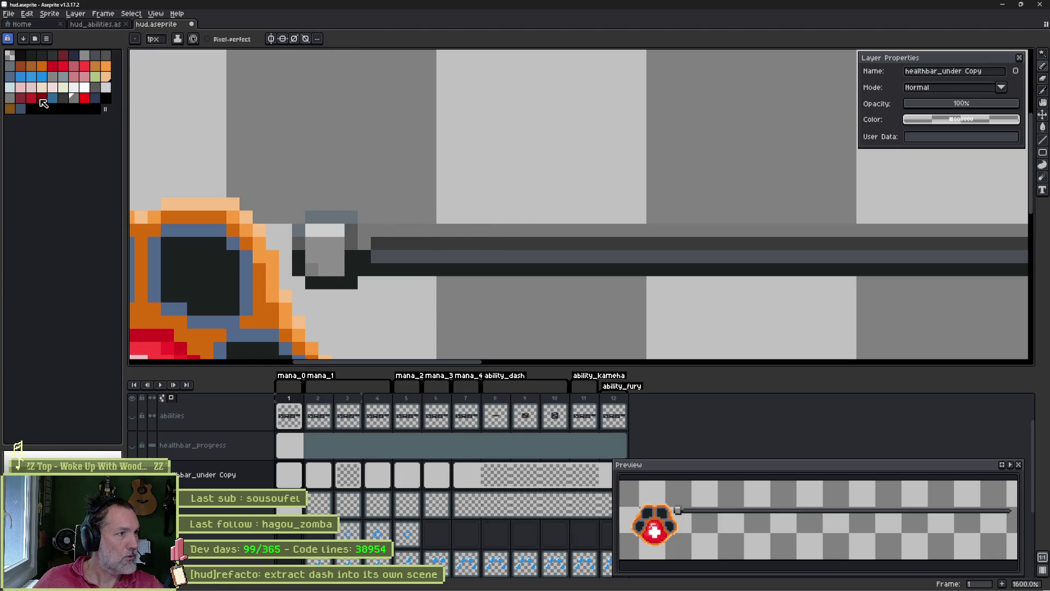
{"action": "left_click", "coordinate": [107, 89]}
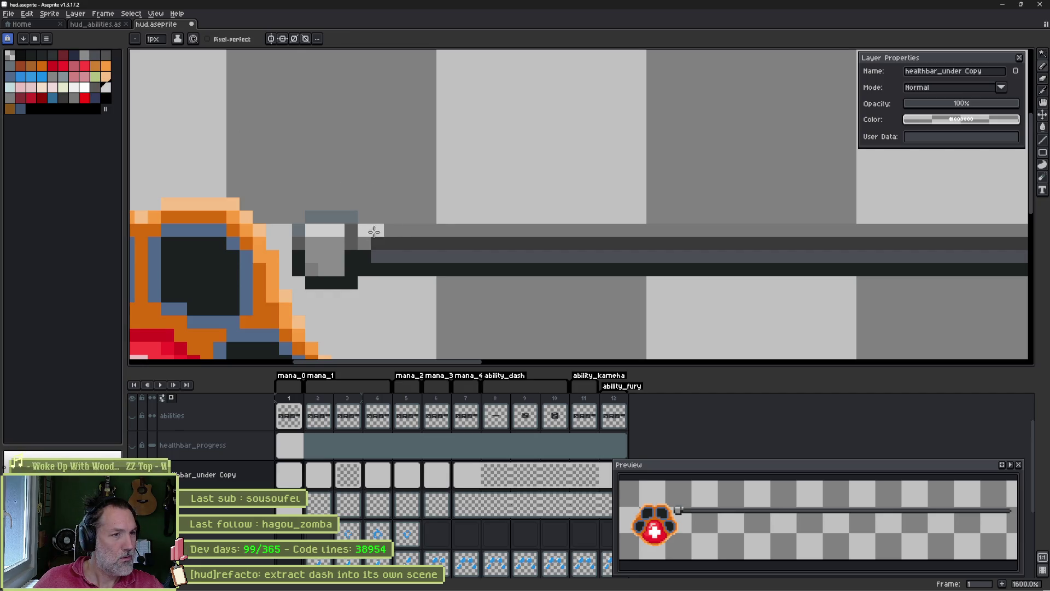
{"action": "scroll", "coordinate": [363, 224], "scroll_direction": "right", "scroll_amount": 5}
{"action": "scroll", "coordinate": [610, 219], "scroll_direction": "right", "scroll_amount": 3}
{"action": "scroll", "coordinate": [579, 239], "scroll_direction": "down", "scroll_amount": 3}
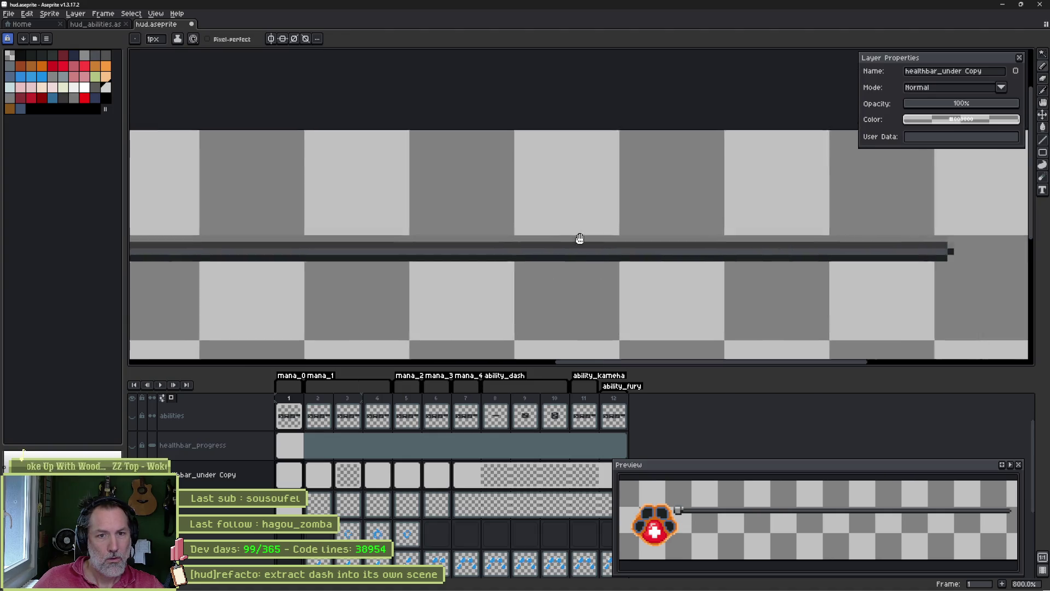
{"action": "scroll", "coordinate": [696, 229], "scroll_direction": "right", "scroll_amount": 3}
{"action": "scroll", "coordinate": [390, 218], "scroll_direction": "down", "scroll_amount": 2}
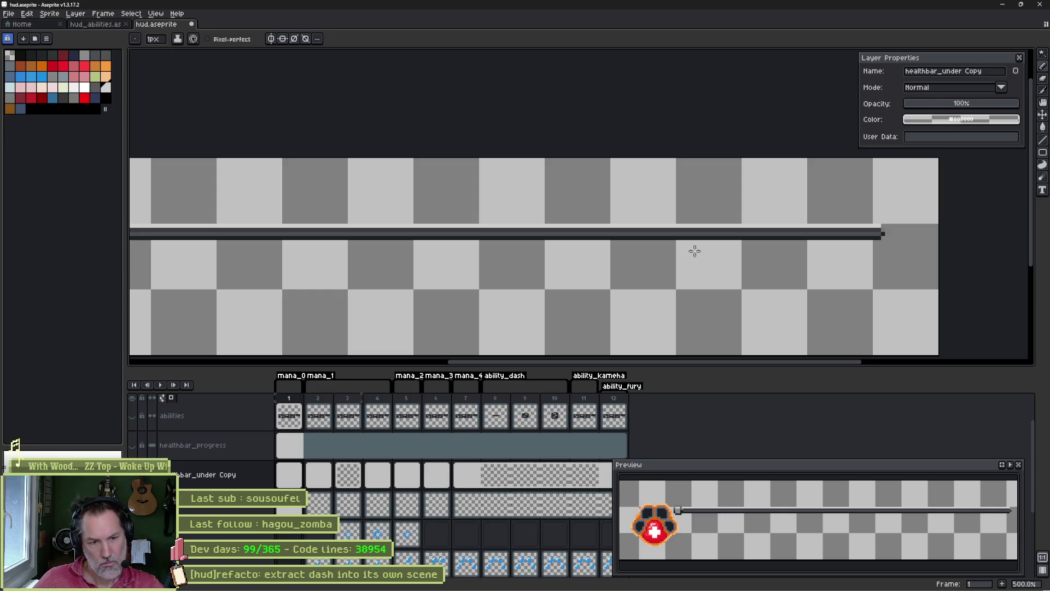
{"action": "scroll", "coordinate": [572, 248], "scroll_direction": "left", "scroll_amount": 5}
{"action": "scroll", "coordinate": [567, 267], "scroll_direction": "up", "scroll_amount": 5}
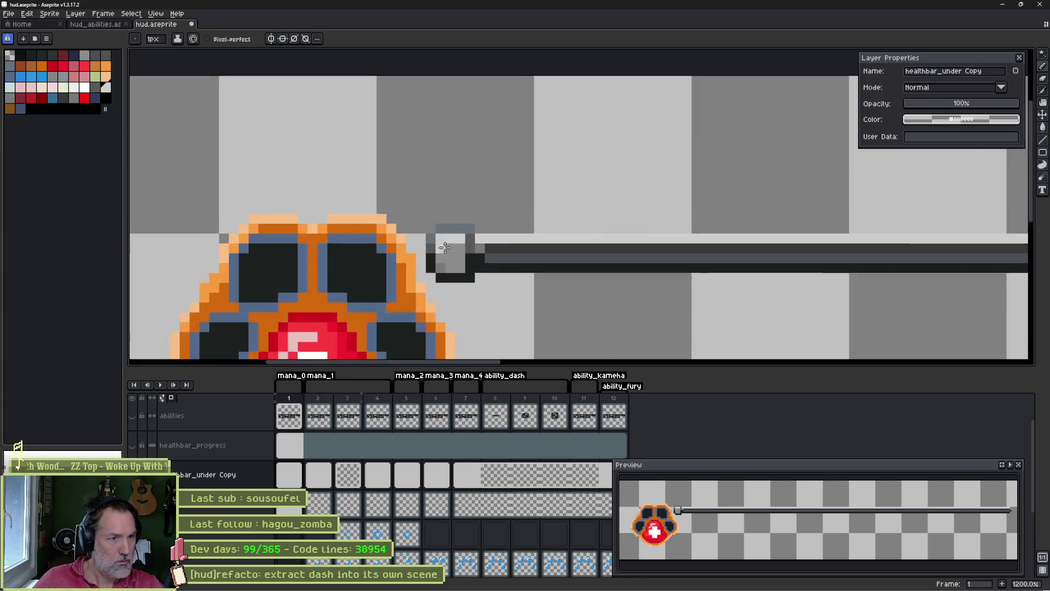
{"action": "mouse_move", "coordinate": [440, 225]}
{"action": "left_mouse_down"}
{"action": "mouse_move", "coordinate": [476, 221]}
{"action": "mouse_move", "coordinate": [465, 236]}
{"action": "left_mouse_up"}
{"action": "left_click", "coordinate": [452, 260], "text": "alt"}
{"action": "left_click", "coordinate": [430, 236], "text": "alt"}
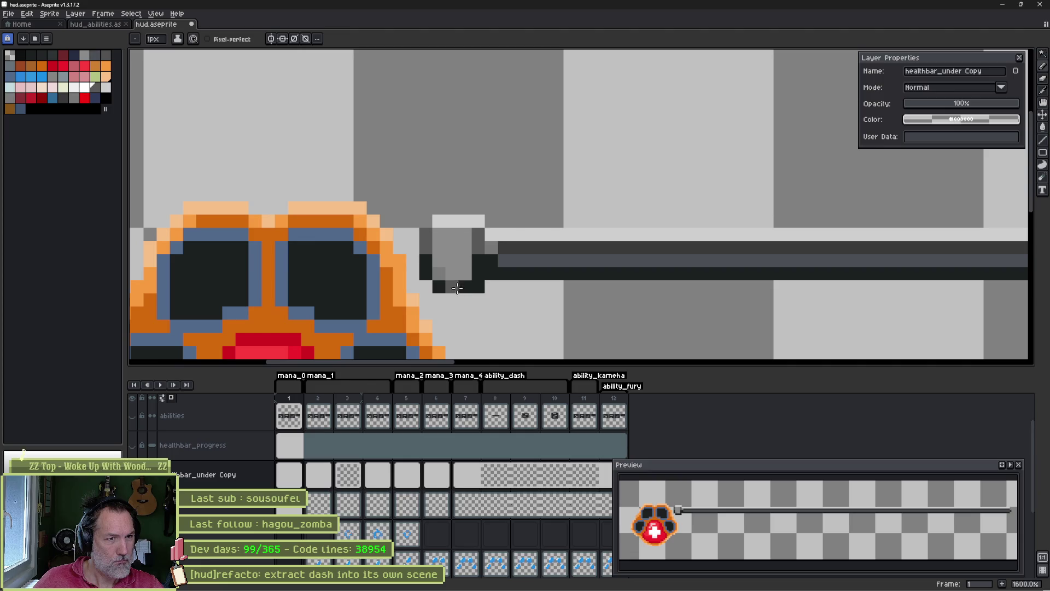
- Eyedrop a darker grey with Alt and paint the knob's bottom row with it
{"action": "key", "text": "alt"}
{"action": "left_click_drag", "start_coordinate": [446, 273], "coordinate": [468, 273]}
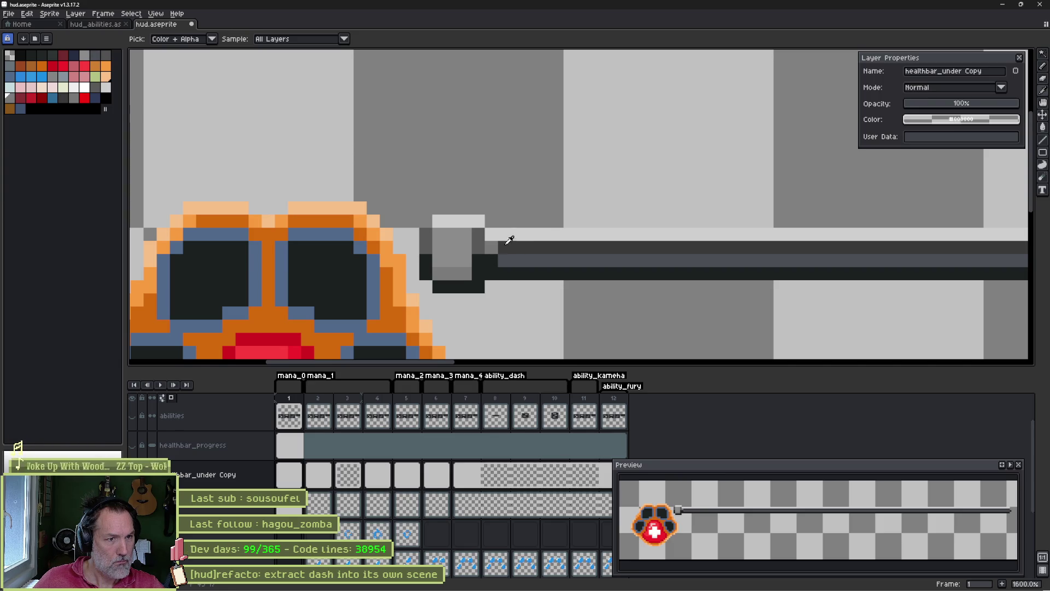
{"action": "scroll", "coordinate": [502, 234], "scroll_direction": "down", "scroll_amount": 1}
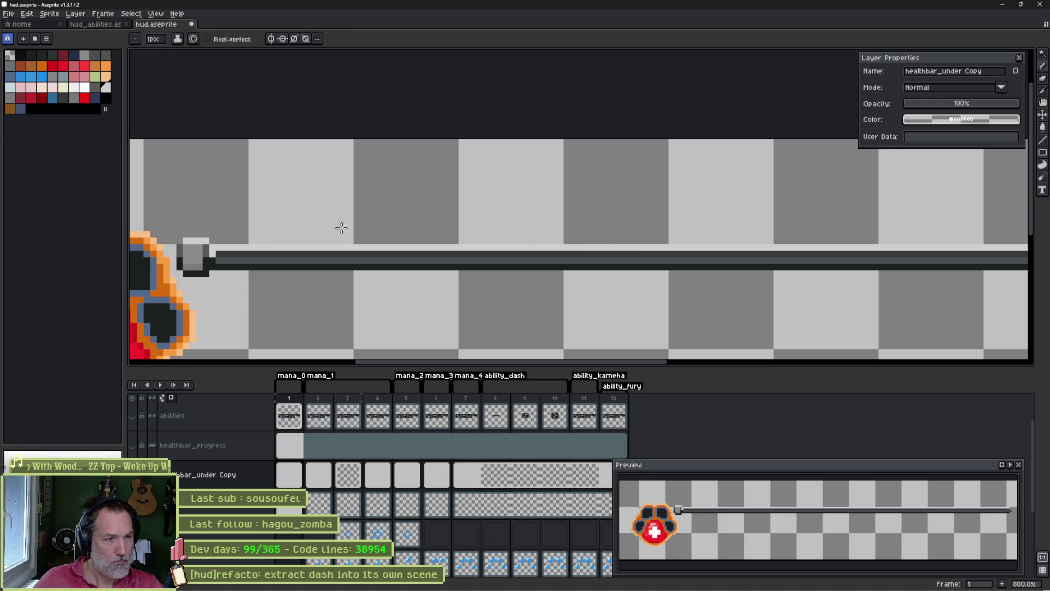
{"action": "scroll", "coordinate": [338, 229], "scroll_direction": "up", "scroll_amount": 1}
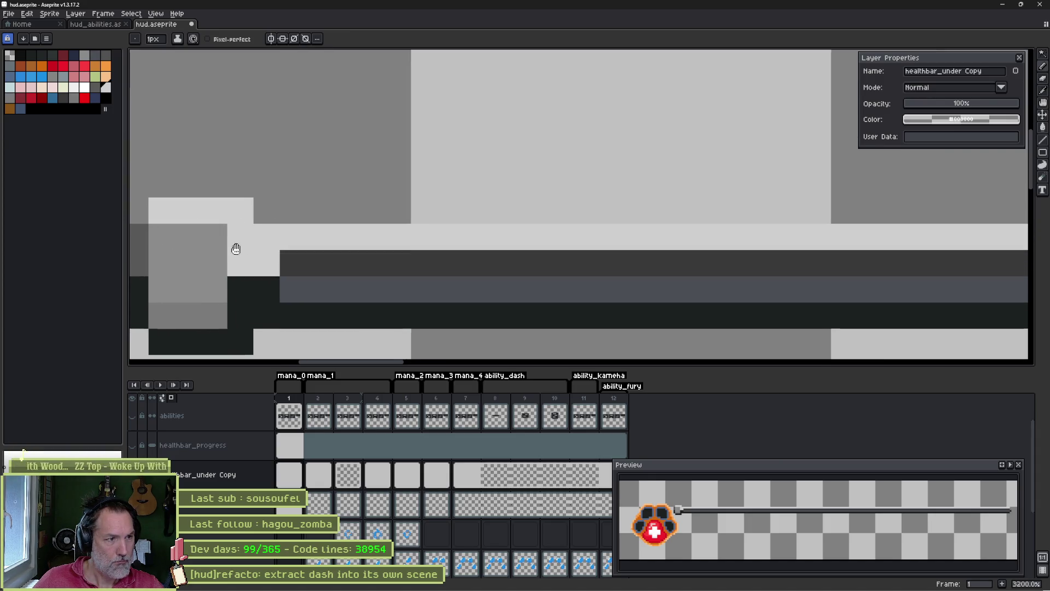
{"action": "scroll", "coordinate": [236, 246], "scroll_direction": "up", "scroll_amount": 1}
{"action": "scroll", "coordinate": [553, 252], "scroll_direction": "down", "scroll_amount": 5}
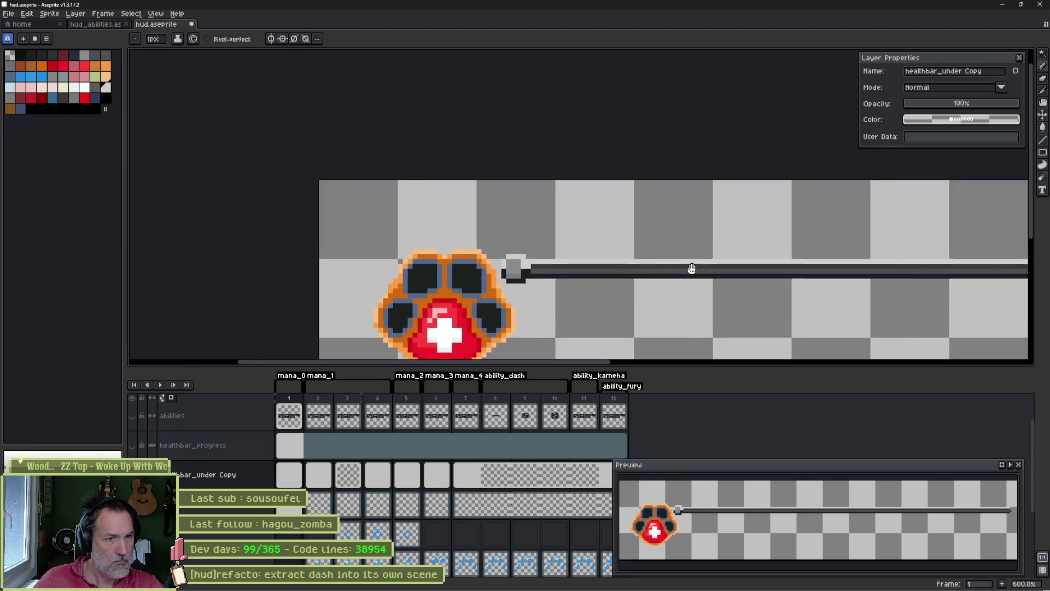
{"action": "scroll", "coordinate": [651, 265], "scroll_direction": "down", "scroll_amount": 1}
{"action": "scroll", "coordinate": [711, 253], "scroll_direction": "up", "scroll_amount": 5}
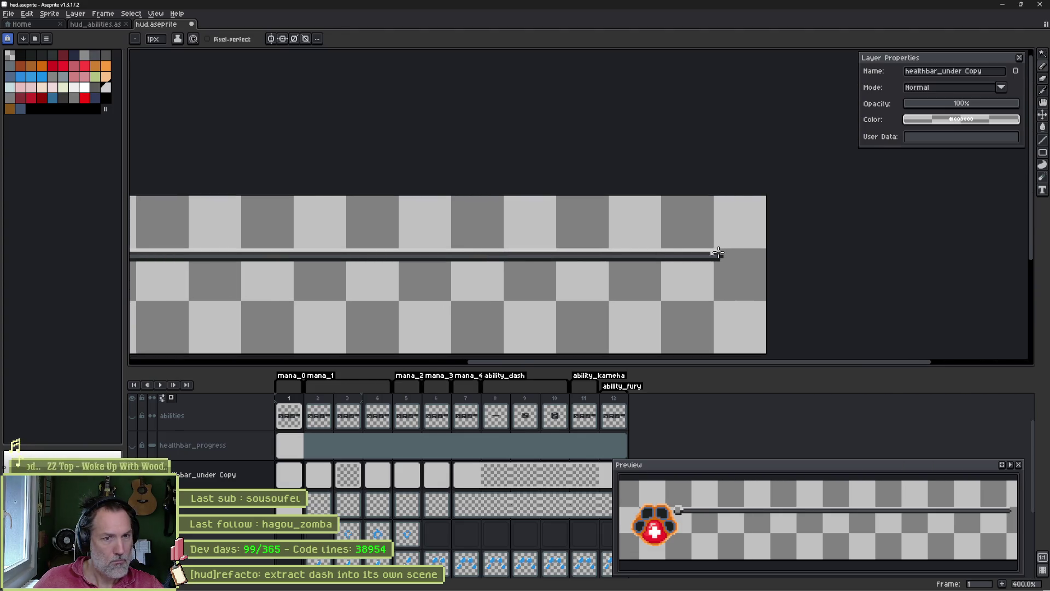
{"action": "scroll", "coordinate": [661, 260], "scroll_direction": "down", "scroll_amount": 7}
{"action": "scroll", "coordinate": [732, 239], "scroll_direction": "up", "scroll_amount": 2}
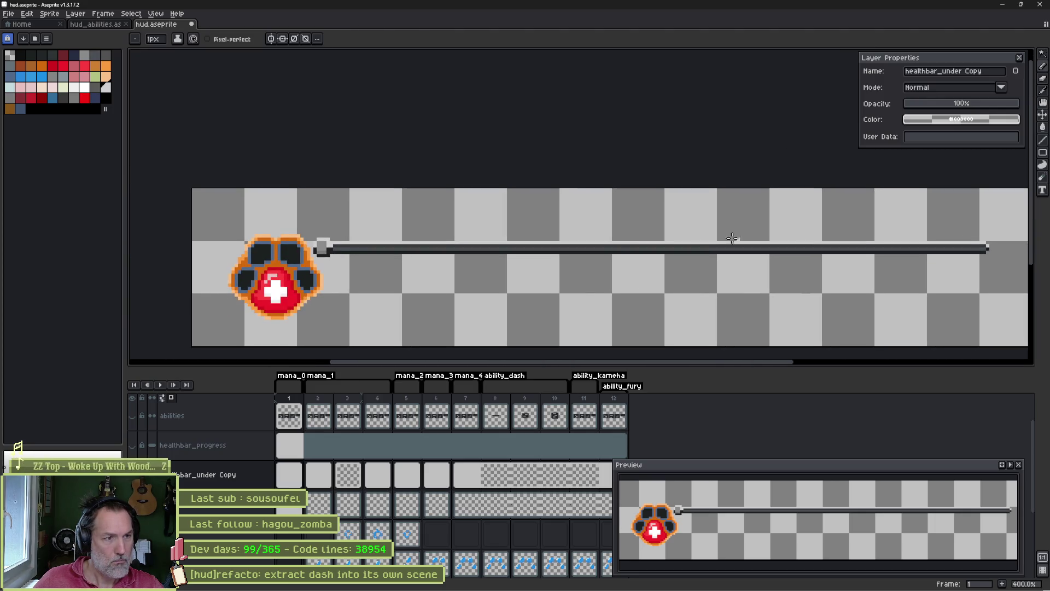
- Cancel the first export and leave only the grey bar layer visible, selecting all
{"action": "key", "text": "ctrl+e"}
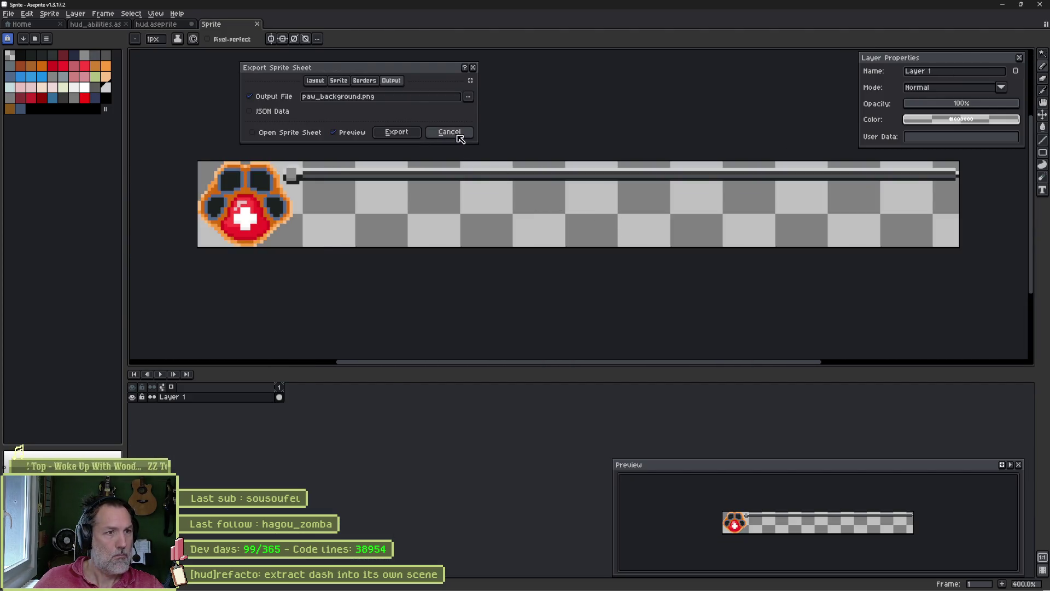
{"action": "left_click", "coordinate": [449, 137]}
{"action": "left_click", "coordinate": [289, 475]}
{"action": "left_click", "coordinate": [132, 474]}
{"action": "left_click", "coordinate": [132, 474], "text": "alt"}
{"action": "key", "text": "ctrl+a"}
- Export the sprite sheet over healthbar_under.png, confirming the replacement
{"action": "key", "text": "ctrl+alt+n"}
{"action": "key", "text": "ctrl+e"}
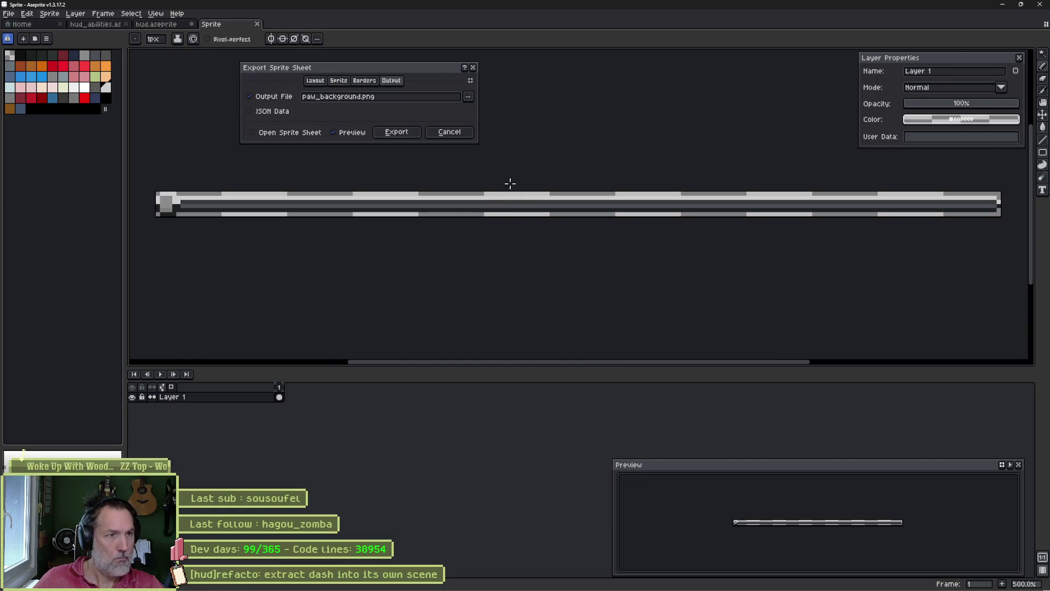
{"action": "left_click", "coordinate": [468, 97]}
{"action": "left_click", "coordinate": [481, 105]}
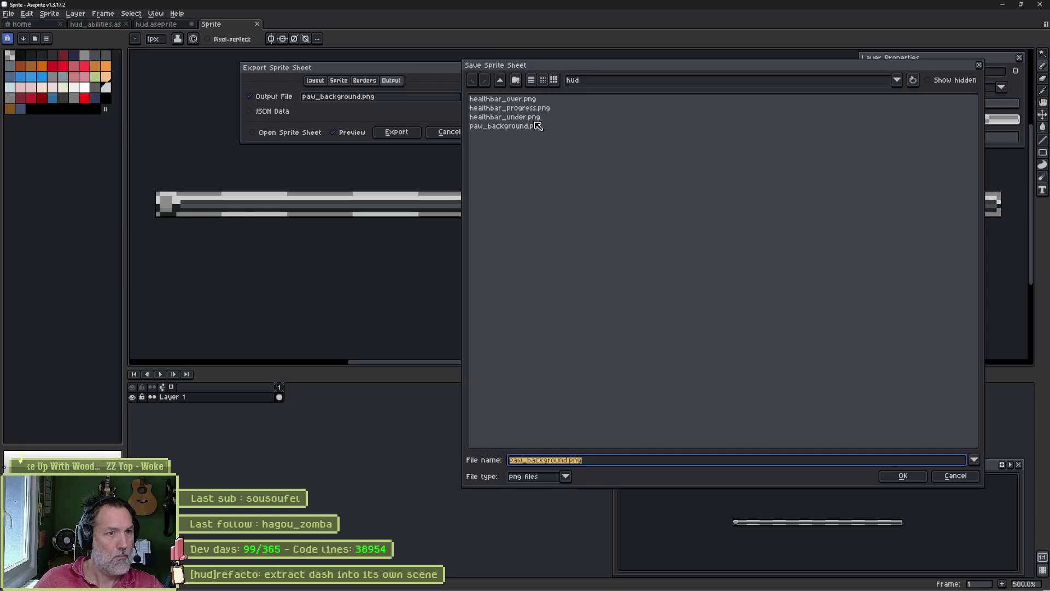
{"action": "double_click", "coordinate": [531, 116]}
{"action": "left_click", "coordinate": [473, 322]}
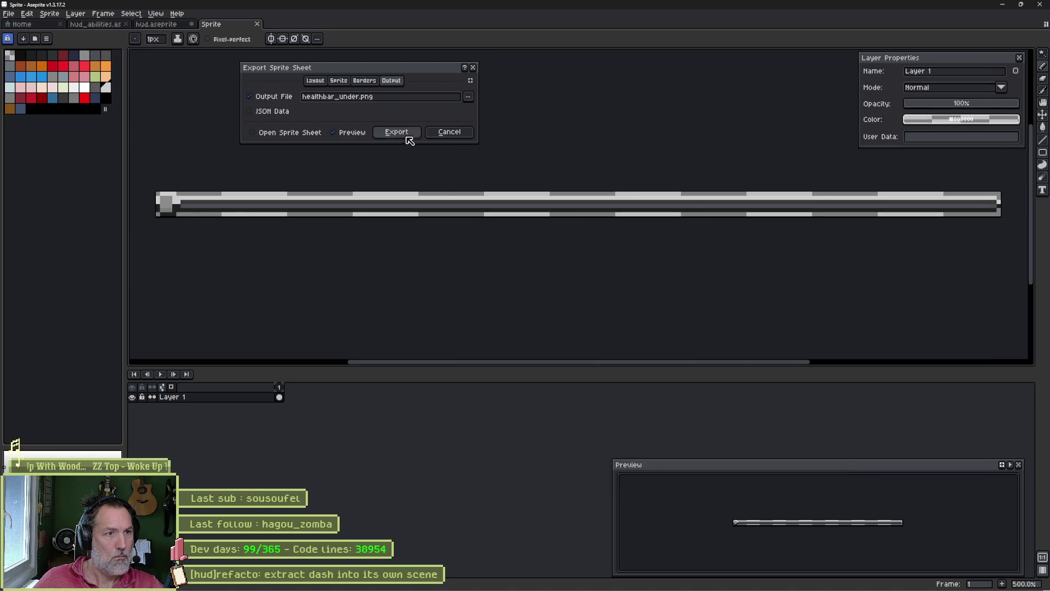
{"action": "left_click", "coordinate": [410, 134]}
- Check the updated grey bar in Godot, then return to Aseprite
{"action": "left_click", "coordinate": [634, 580]}
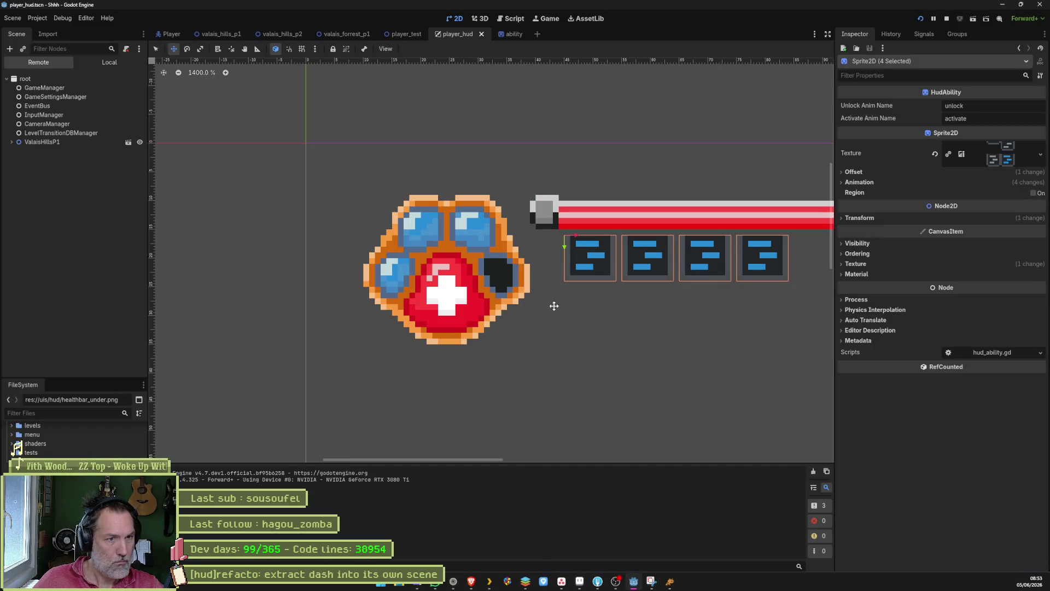
{"action": "scroll", "coordinate": [691, 305], "scroll_direction": "down", "scroll_amount": 3}
{"action": "scroll", "coordinate": [327, 325], "scroll_direction": "up", "scroll_amount": 5}
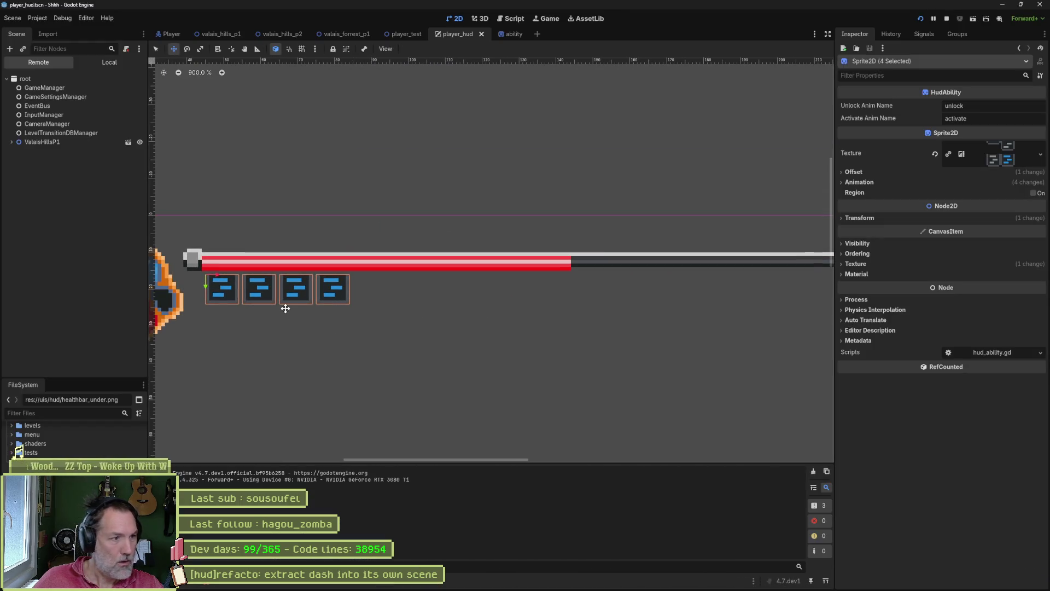
{"action": "key", "text": "alt+Tab"}
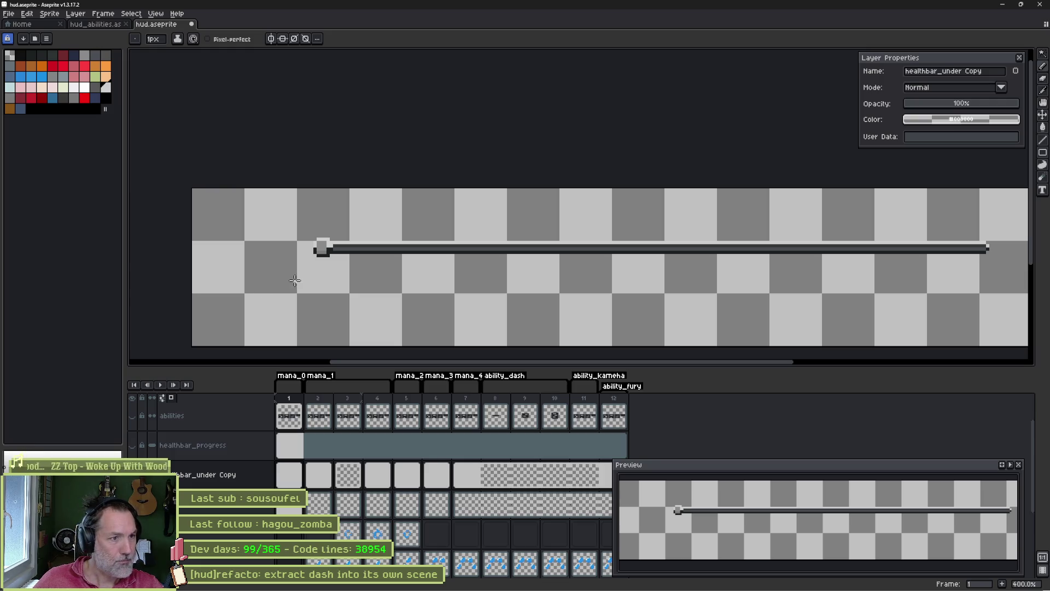
- Select the whole health bar strip and move it down one pixel
{"action": "scroll", "coordinate": [508, 282], "scroll_direction": "right", "scroll_amount": 2}
{"action": "key", "text": "m"}
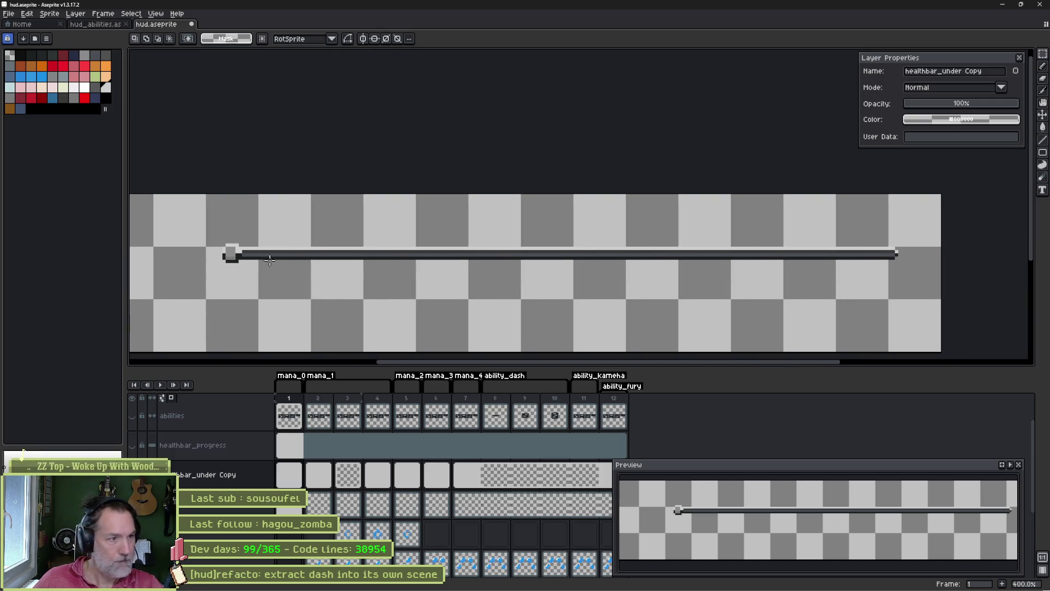
{"action": "mouse_move", "coordinate": [221, 254]}
{"action": "left_mouse_down"}
{"action": "mouse_move", "coordinate": [844, 286]}
{"action": "mouse_move", "coordinate": [913, 264]}
{"action": "left_mouse_up"}
{"action": "scroll", "coordinate": [602, 278], "scroll_direction": "up", "scroll_amount": 5}
{"action": "scroll", "coordinate": [832, 253], "scroll_direction": "left", "scroll_amount": 3}
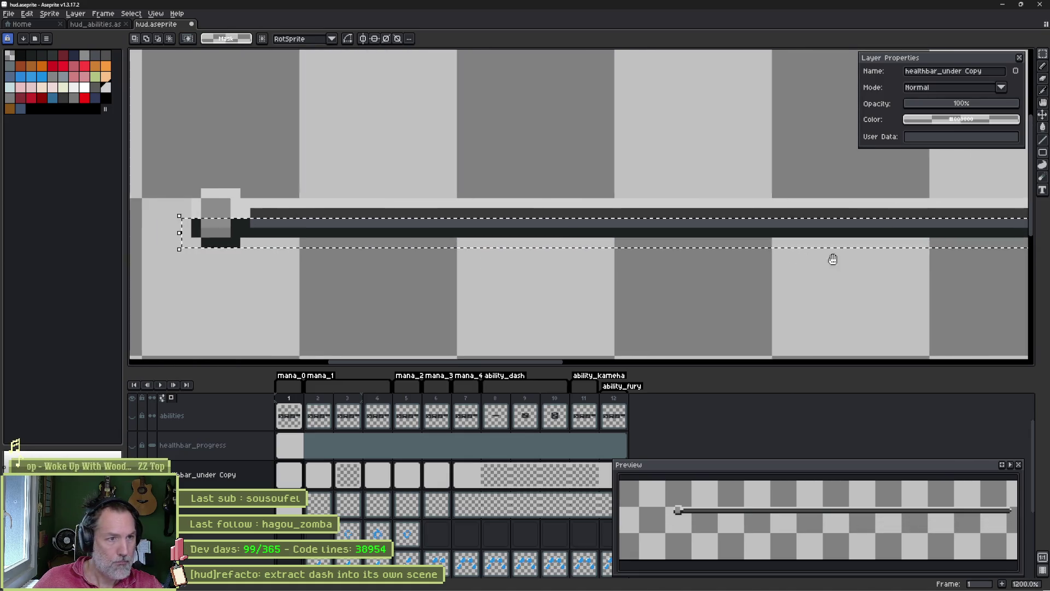
{"action": "left_click", "coordinate": [371, 241]}
{"action": "mouse_move", "coordinate": [371, 240]}
{"action": "left_mouse_down"}
{"action": "mouse_move", "coordinate": [370, 265]}
{"action": "mouse_move", "coordinate": [328, 252]}
{"action": "left_mouse_up"}
{"action": "key", "text": "Return"}
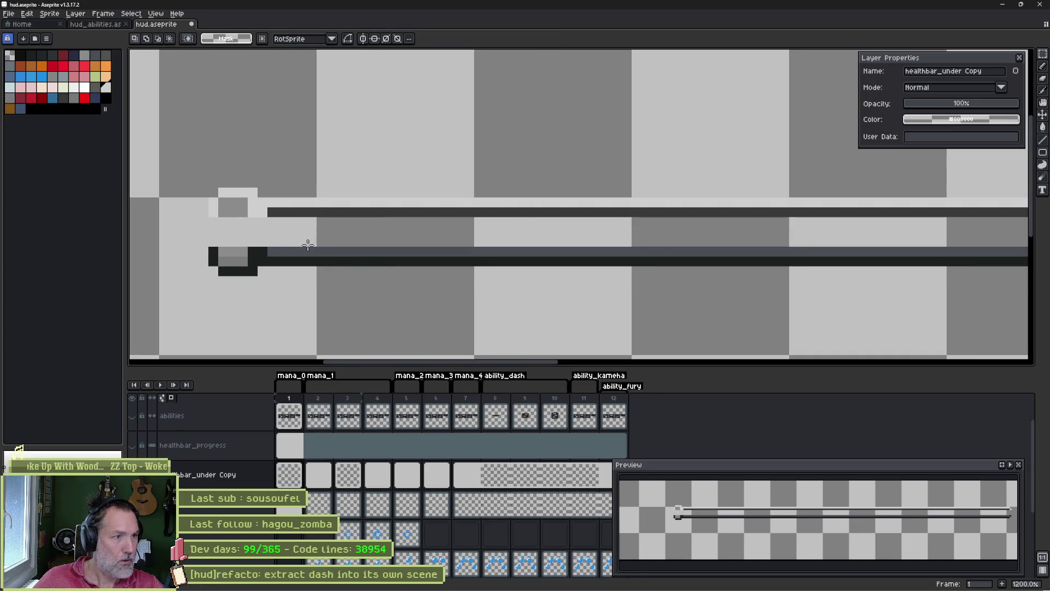
- Paint over the knob's light column in grey and sample the bar's grey
{"action": "key", "text": "i"}
{"action": "left_click", "coordinate": [242, 208]}
{"action": "key", "text": "b"}
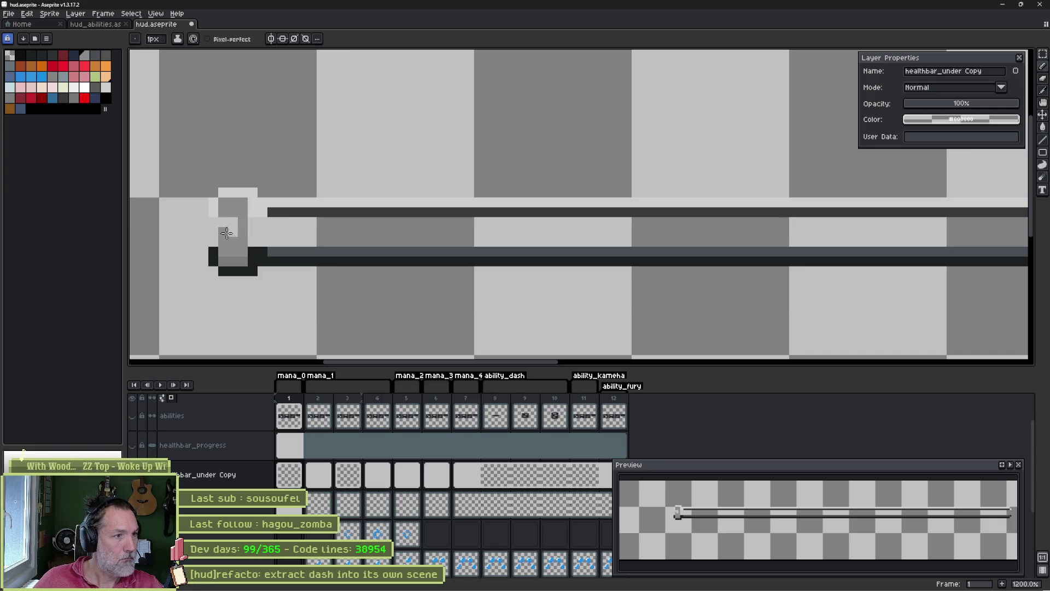
{"action": "mouse_move", "coordinate": [222, 230]}
{"action": "left_mouse_down"}
{"action": "mouse_move", "coordinate": [213, 224]}
{"action": "mouse_move", "coordinate": [242, 230]}
{"action": "left_mouse_up"}
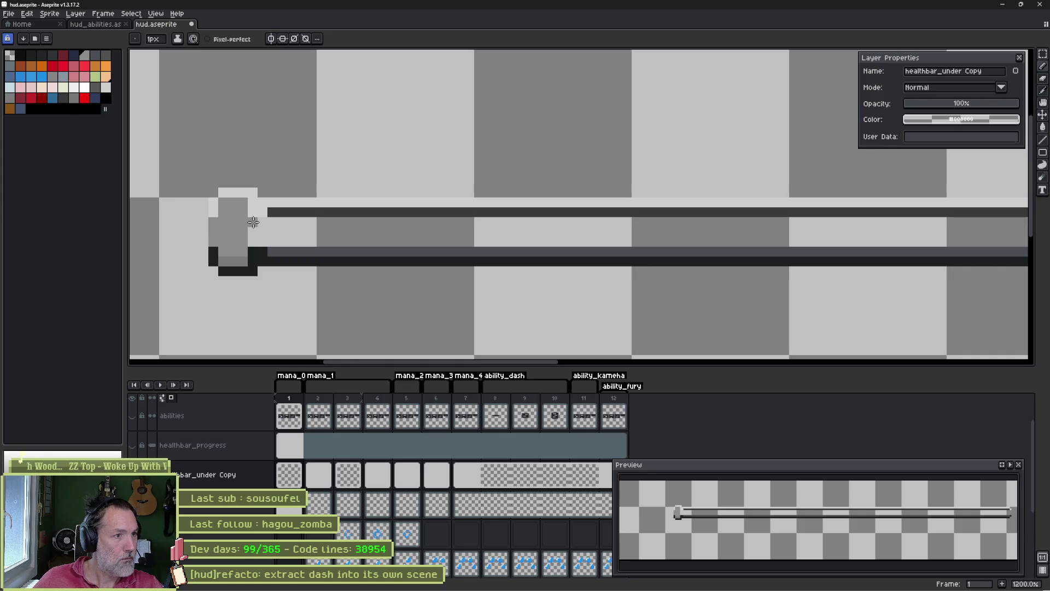
{"action": "key", "text": "i"}
{"action": "left_click", "coordinate": [288, 249]}
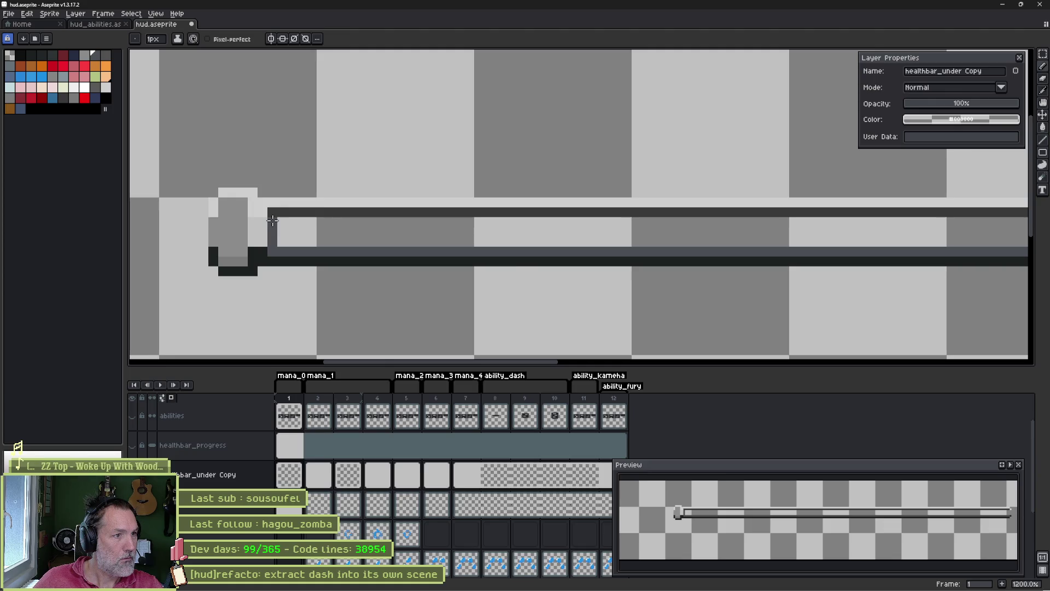
{"action": "scroll", "coordinate": [272, 220], "scroll_direction": "down", "scroll_amount": 4}
{"action": "scroll", "coordinate": [558, 219], "scroll_direction": "right", "scroll_amount": 5}
{"action": "scroll", "coordinate": [558, 238], "scroll_direction": "up", "scroll_amount": 6}
- Add a dark edge at the bar's right end and fill its inner band with blue-grey
{"action": "mouse_move", "coordinate": [520, 238]}
{"action": "left_mouse_down"}
{"action": "mouse_move", "coordinate": [508, 192]}
{"action": "mouse_move", "coordinate": [528, 198]}
{"action": "mouse_move", "coordinate": [528, 210]}
{"action": "left_mouse_up"}
{"action": "key", "text": "g"}
{"action": "left_click", "coordinate": [466, 213]}
{"action": "key", "text": "b"}
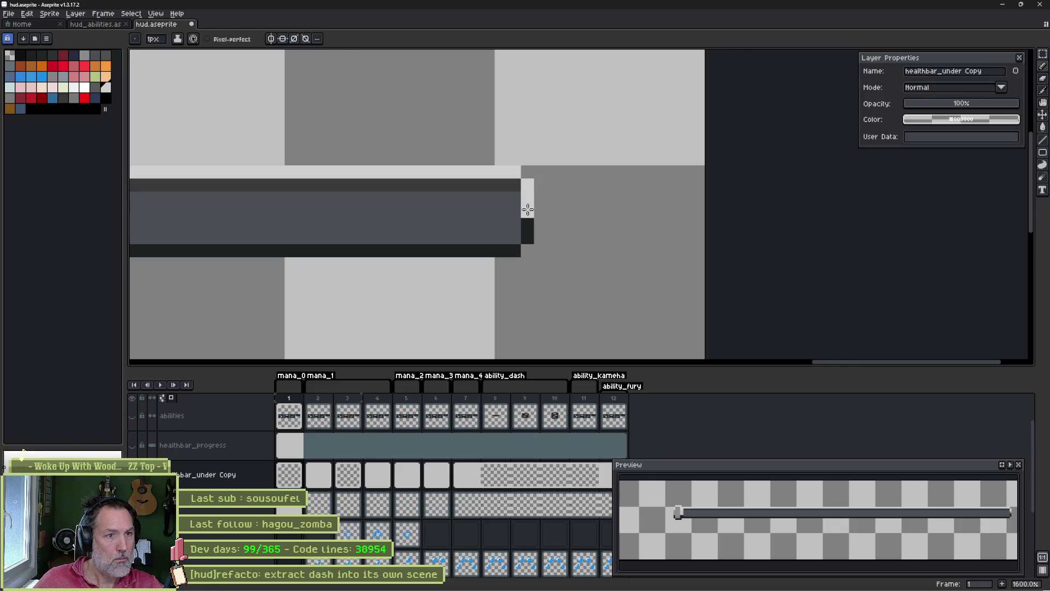
{"action": "left_click", "coordinate": [511, 206], "text": "alt"}
{"action": "left_click", "coordinate": [527, 211]}
{"action": "scroll", "coordinate": [447, 223], "scroll_direction": "down", "scroll_amount": 4}
{"action": "scroll", "coordinate": [408, 218], "scroll_direction": "up", "scroll_amount": 2}
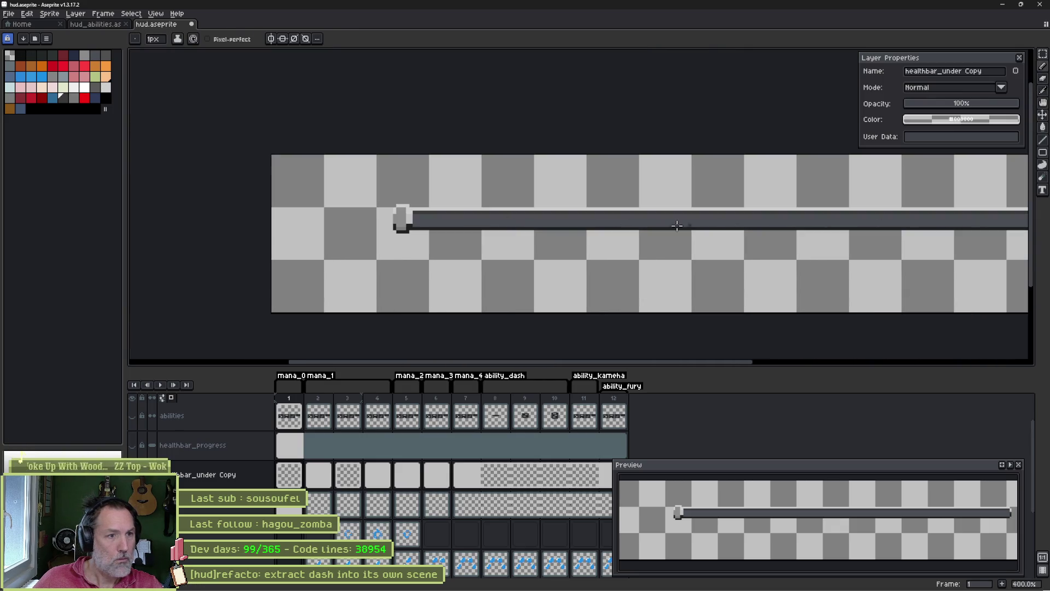
{"action": "scroll", "coordinate": [407, 219], "scroll_direction": "up", "scroll_amount": 3}
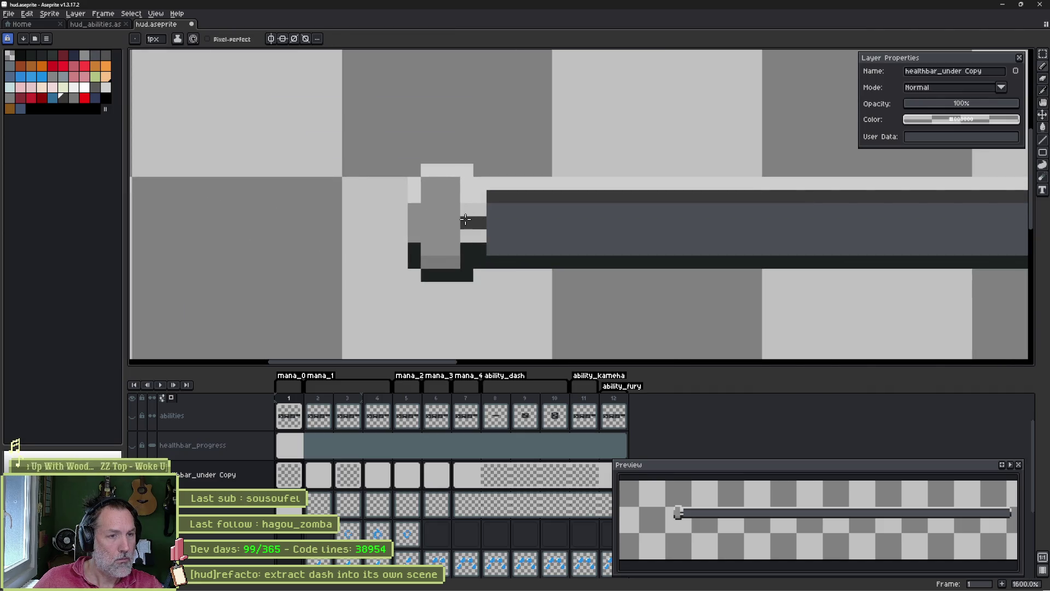
- Lighten and darken individual pixels on the bar's left end cap
{"action": "left_click", "coordinate": [414, 197], "text": "alt"}
{"action": "left_click", "coordinate": [414, 210]}
{"action": "left_click", "coordinate": [469, 222], "text": "alt"}
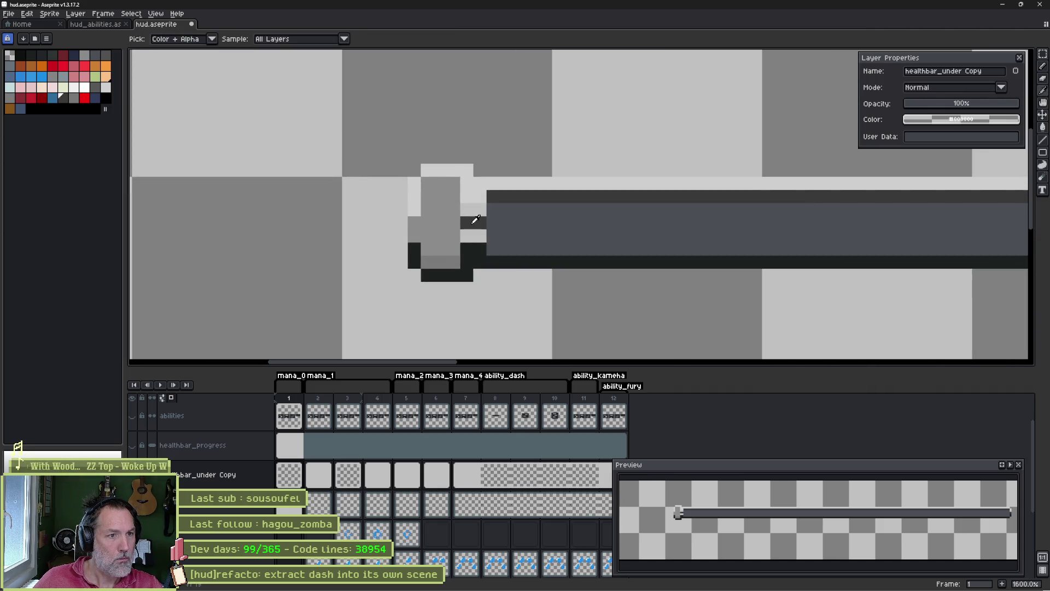
{"action": "scroll", "coordinate": [561, 230], "scroll_direction": "down", "scroll_amount": 4}
{"action": "left_click_drag", "start_coordinate": [694, 234], "coordinate": [359, 236]}
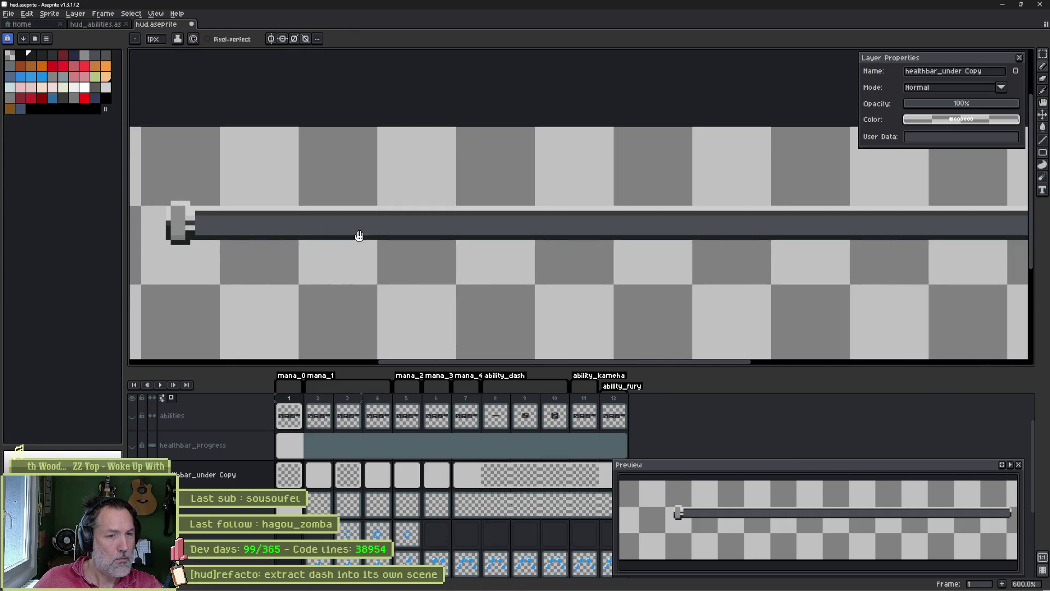
{"action": "scroll", "coordinate": [200, 233], "scroll_direction": "up", "scroll_amount": 9}
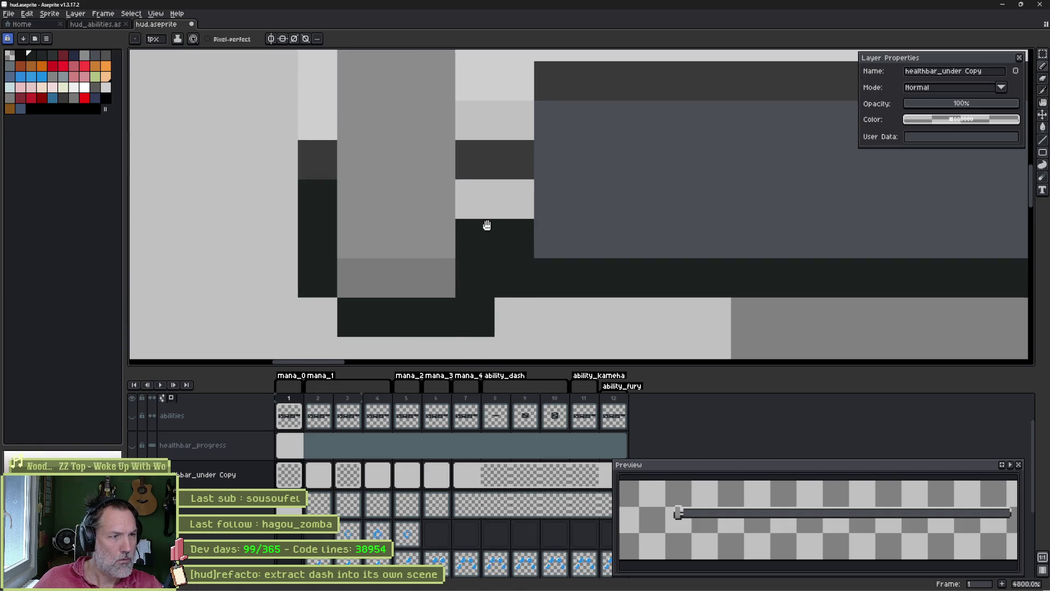
{"action": "left_click", "coordinate": [471, 241]}
{"action": "scroll", "coordinate": [654, 234], "scroll_direction": "down", "scroll_amount": 10}
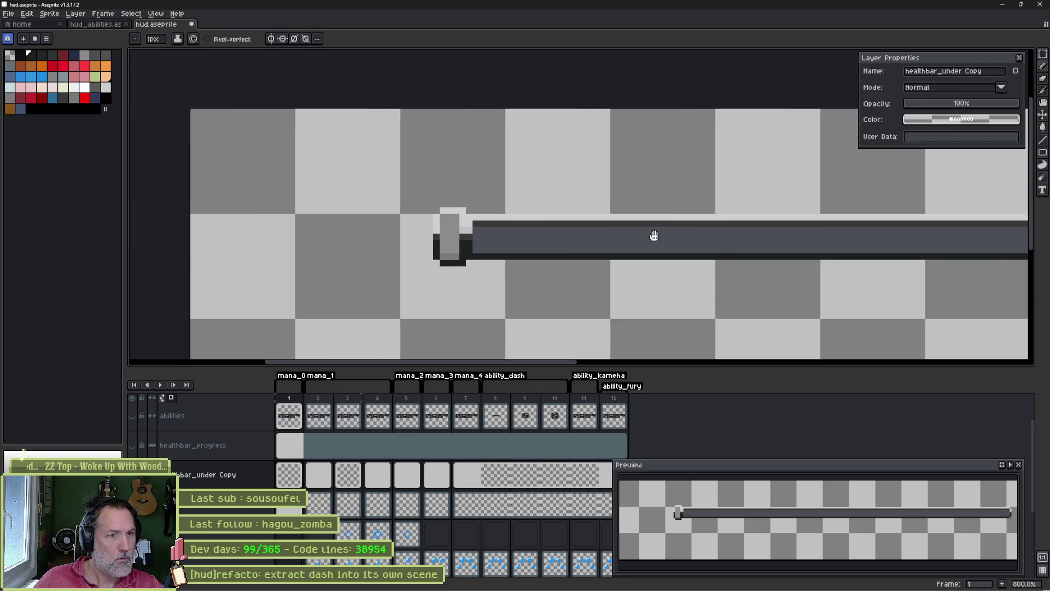
- Export the grey bar as healthbar_under.png and switch to Godot
{"action": "key", "text": "ctrl+e"}
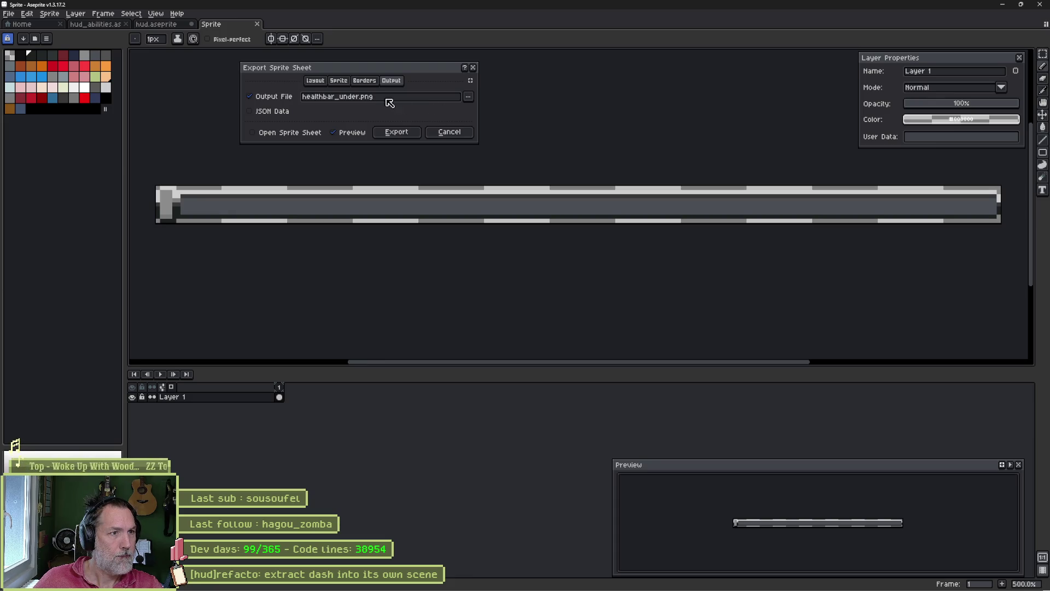
{"action": "left_click", "coordinate": [397, 132]}
{"action": "key", "text": "alt+Tab"}
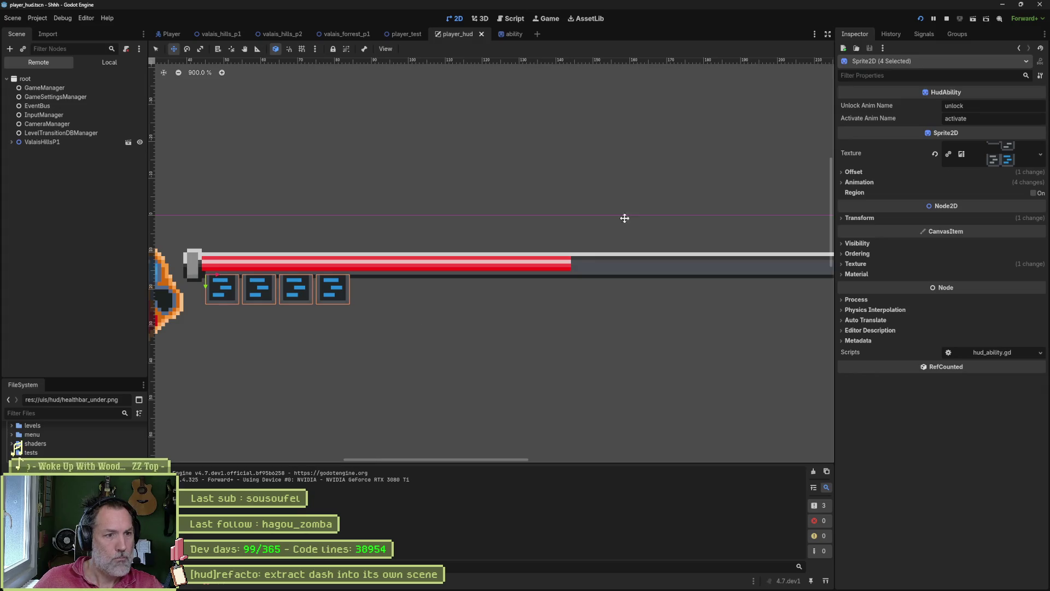
- Stop the running game, select the HealthBar node in player_hud, and rerun with F5
{"action": "scroll", "coordinate": [387, 254], "scroll_direction": "down", "scroll_amount": 1}
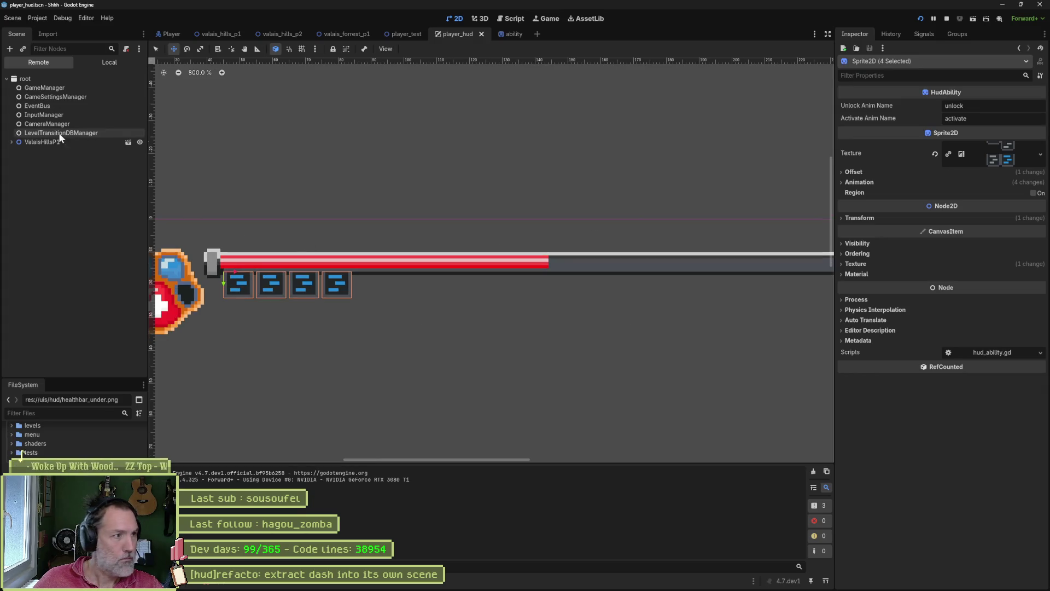
{"action": "left_click", "coordinate": [512, 34]}
{"action": "left_click", "coordinate": [457, 33]}
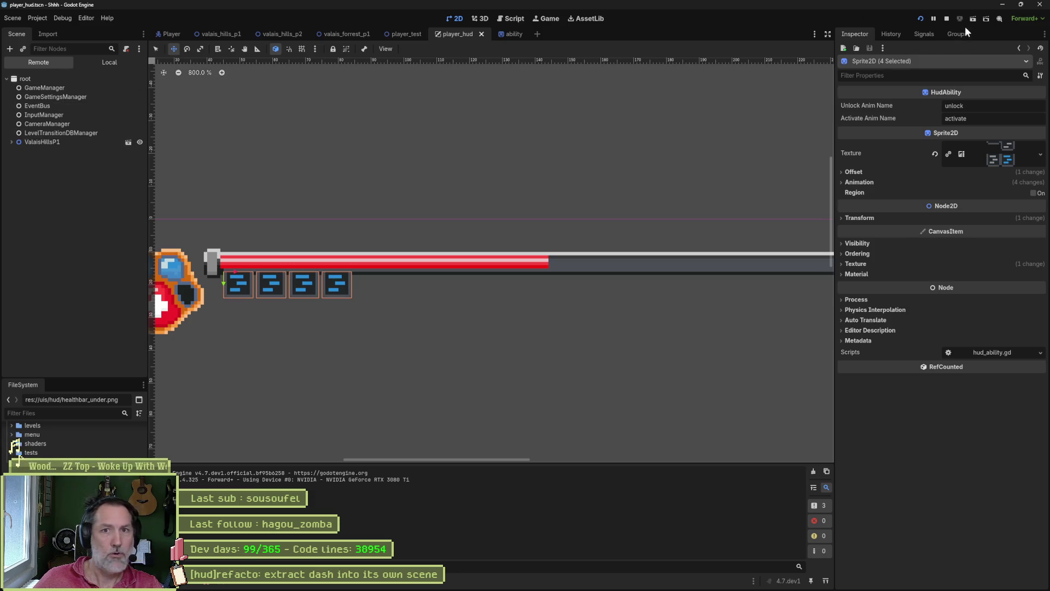
{"action": "left_click", "coordinate": [947, 18]}
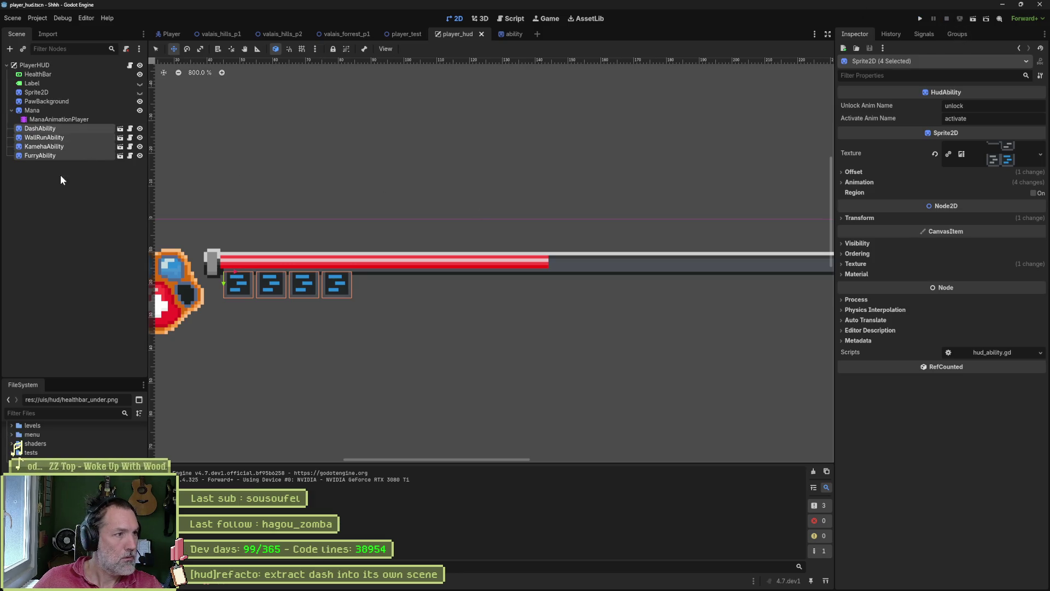
{"action": "left_click", "coordinate": [49, 75]}
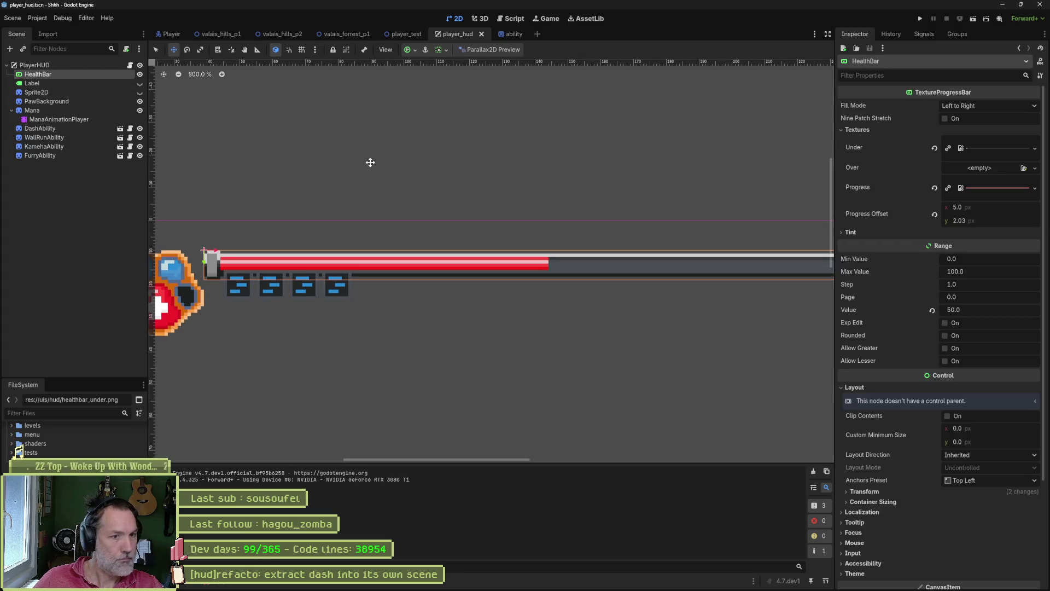
{"action": "key", "text": "F5"}
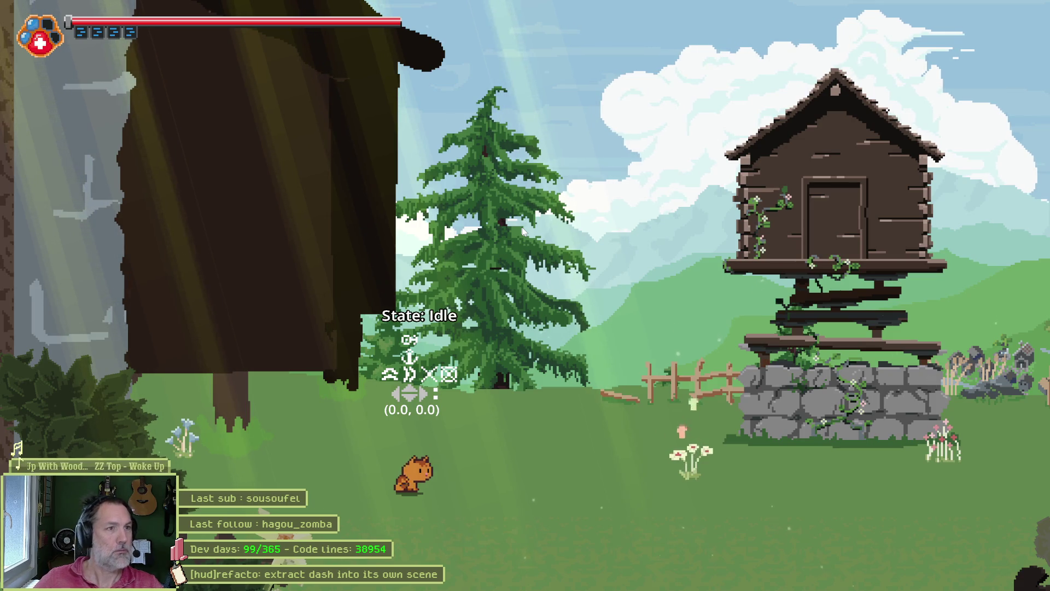
{"action": "key", "text": "Right"}
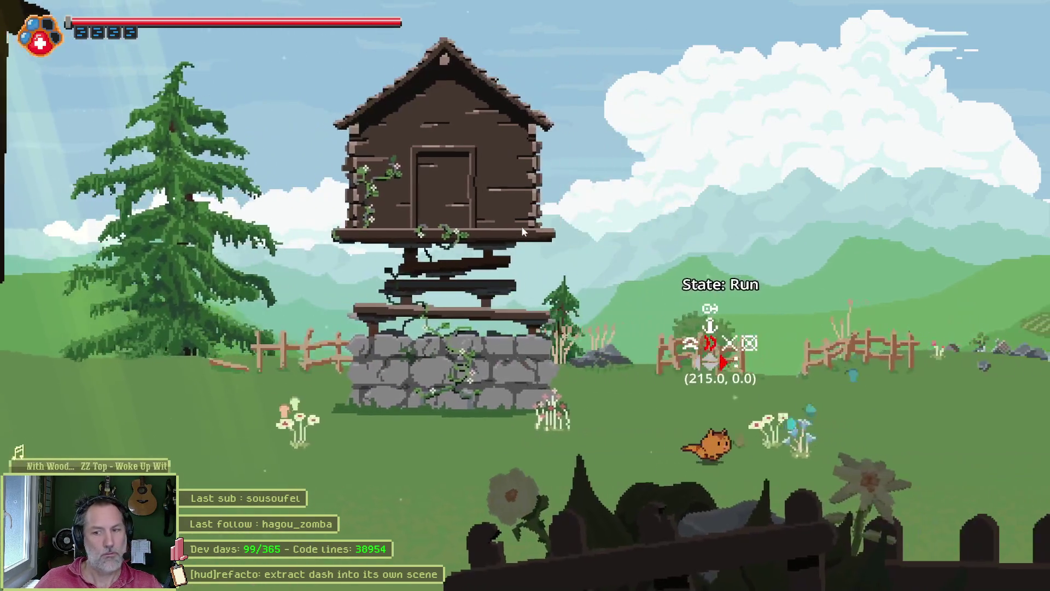
{"action": "key", "text": "Left"}
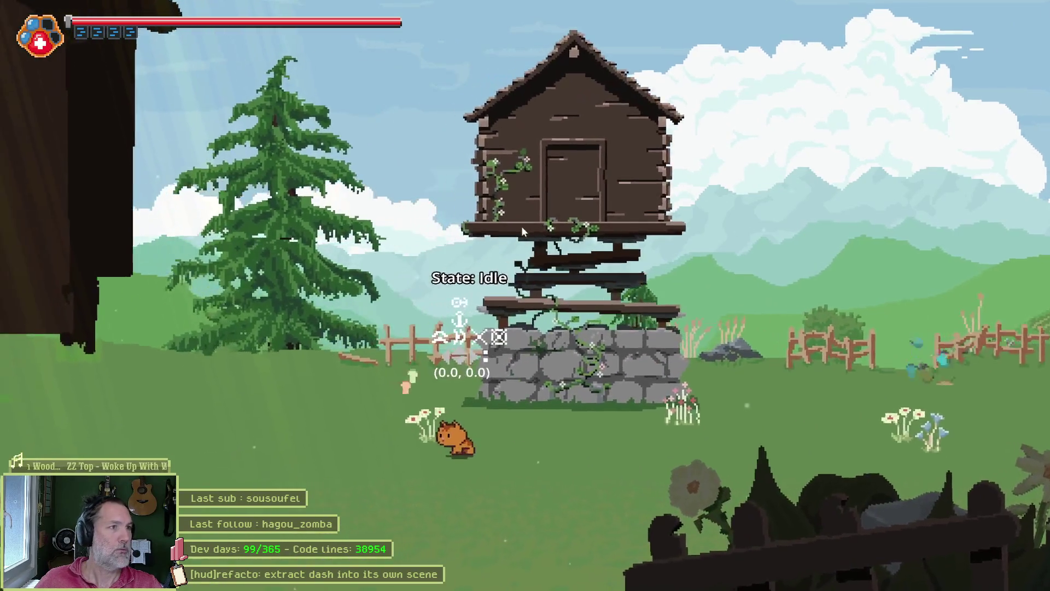
{"action": "key", "text": "Right"}
{"action": "key", "text": "Escape"}
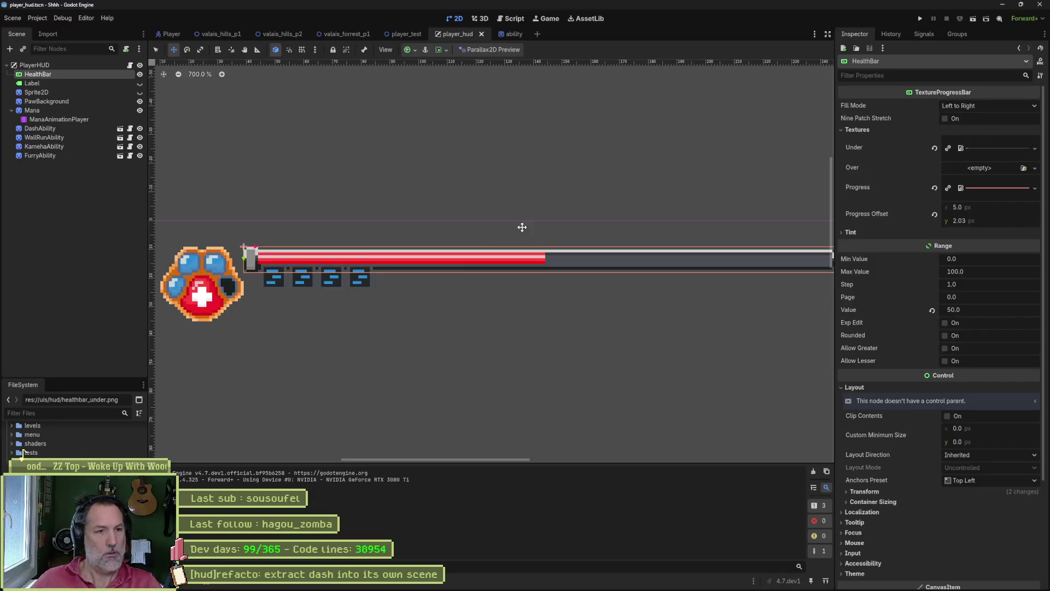
- Hide the grey under bar and show healthbar_progress as the active layer
{"action": "left_click", "coordinate": [588, 581]}
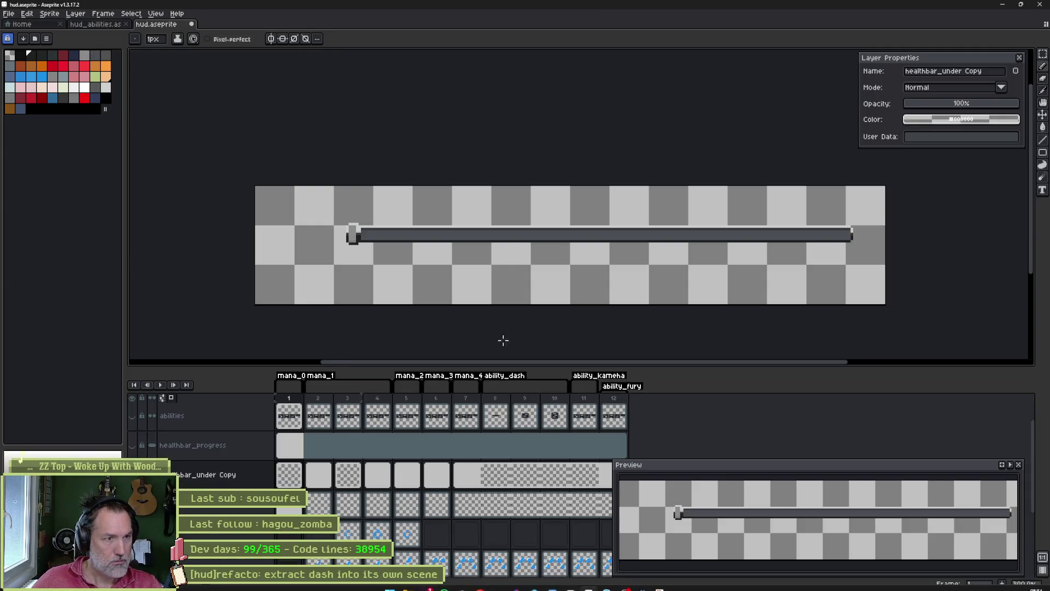
{"action": "left_click", "coordinate": [132, 474]}
{"action": "left_click", "coordinate": [132, 445]}
{"action": "scroll", "coordinate": [403, 253], "scroll_direction": "up", "scroll_amount": 4}
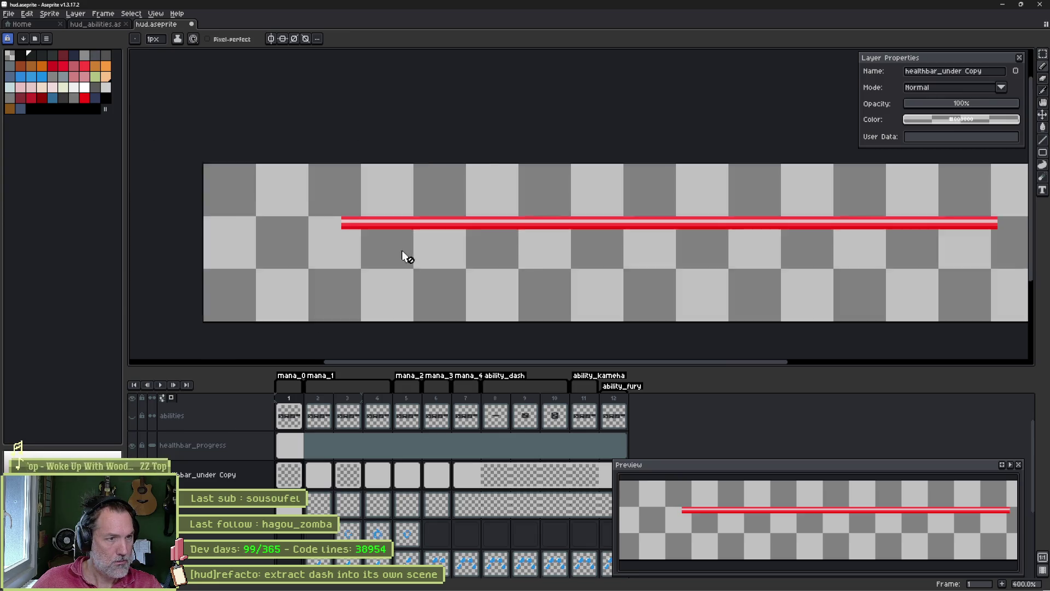
{"action": "key", "text": "i"}
{"action": "key", "text": "g"}
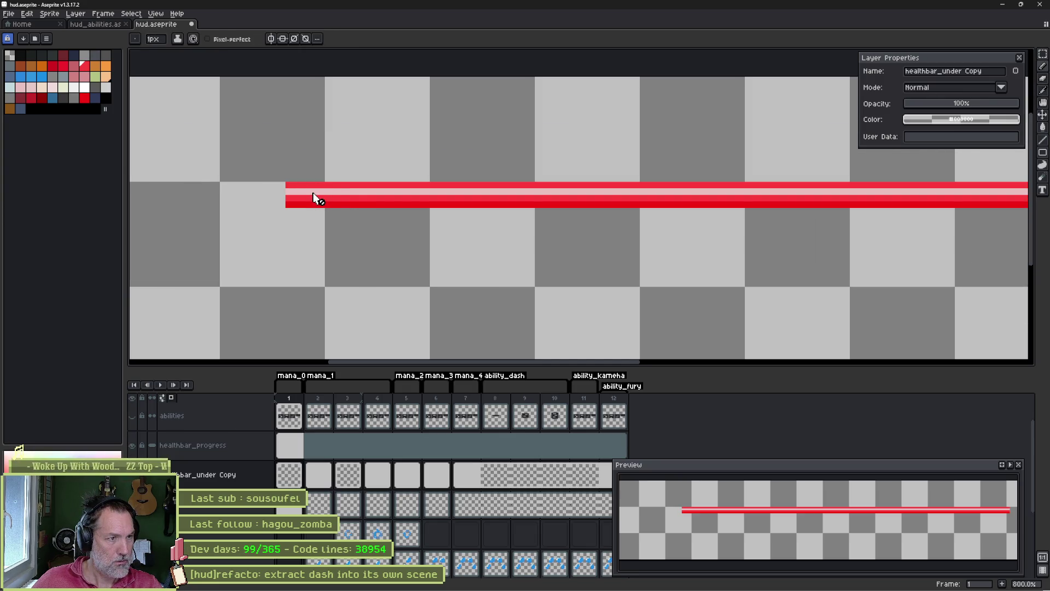
{"action": "key", "text": "alt+Up"}
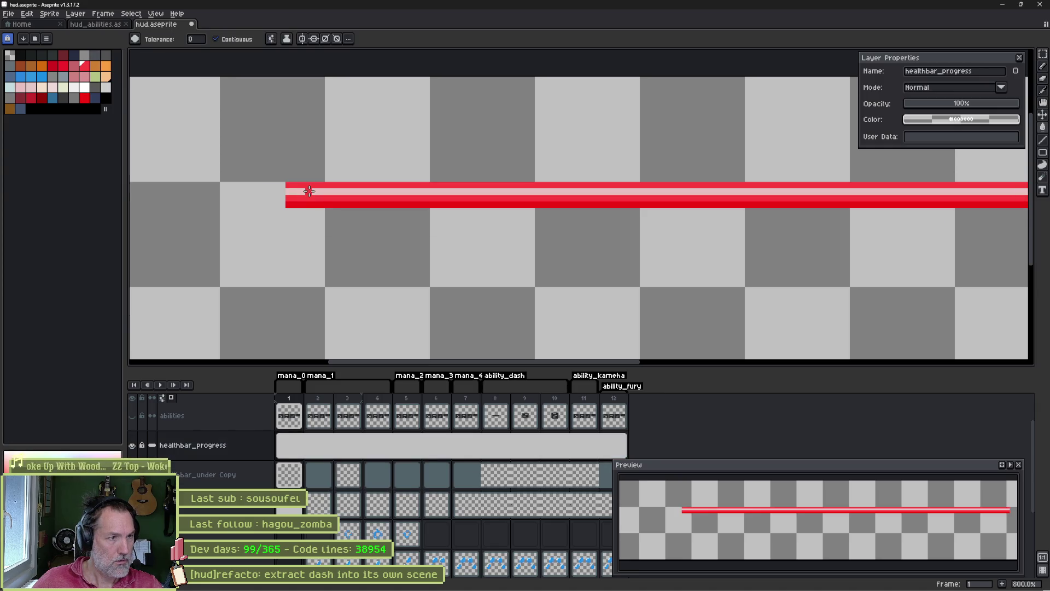
{"action": "scroll", "coordinate": [545, 226], "scroll_direction": "down", "scroll_amount": 3}
{"action": "mouse_move", "coordinate": [545, 226]}
{"action": "left_mouse_down"}
{"action": "mouse_move", "coordinate": [444, 229]}
{"action": "mouse_move", "coordinate": [545, 242]}
{"action": "left_mouse_up"}
- Refill the bar with brighter red and draw a dark red line along it
{"action": "left_click", "coordinate": [85, 98]}
{"action": "left_click", "coordinate": [350, 218]}
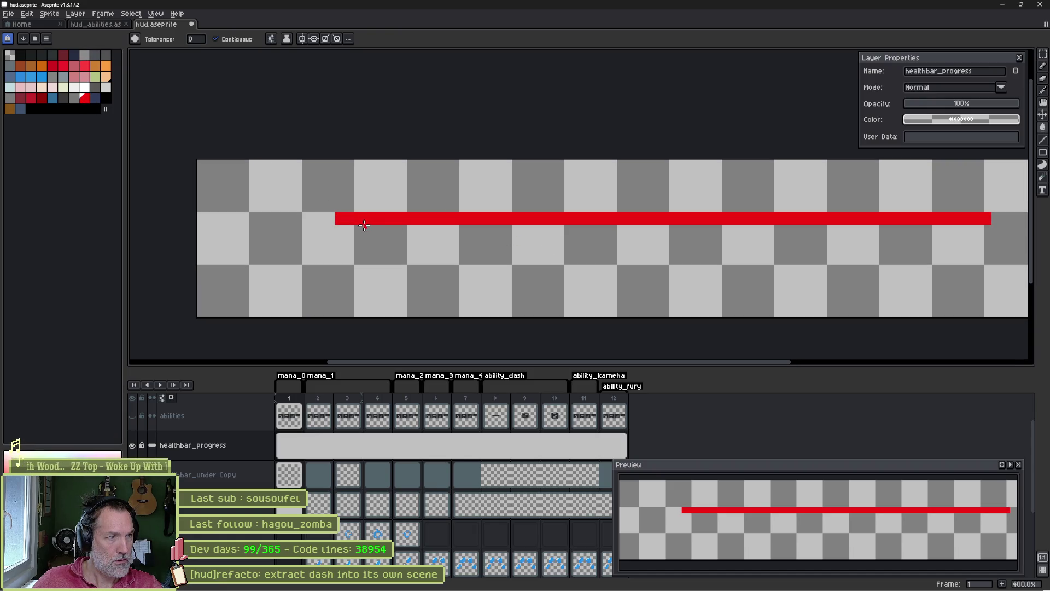
{"action": "left_click", "coordinate": [43, 100]}
{"action": "key", "text": "b"}
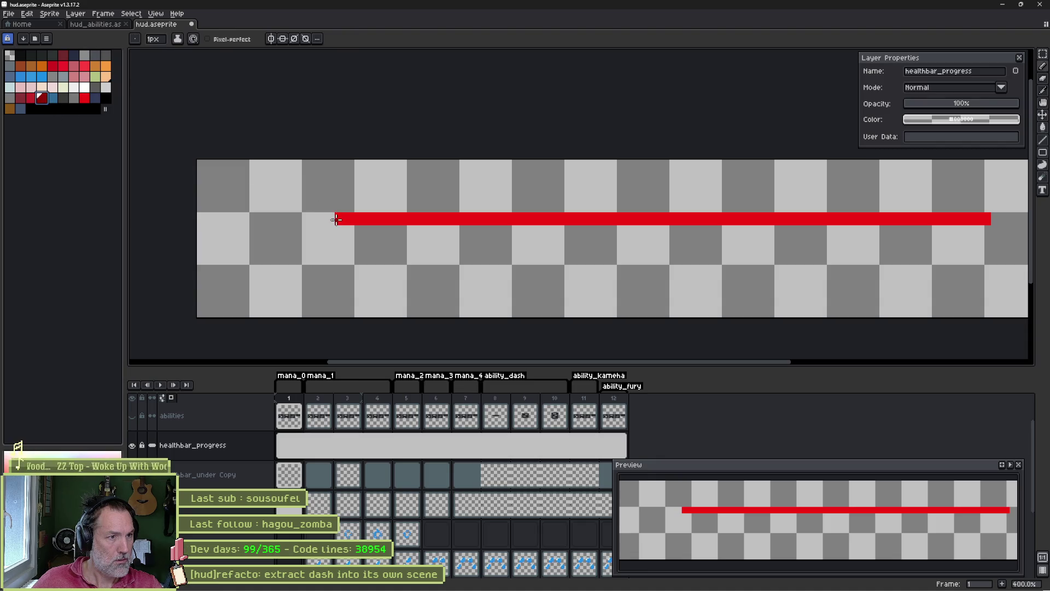
{"action": "left_click_drag", "start_coordinate": [775, 242], "coordinate": [591, 248]}
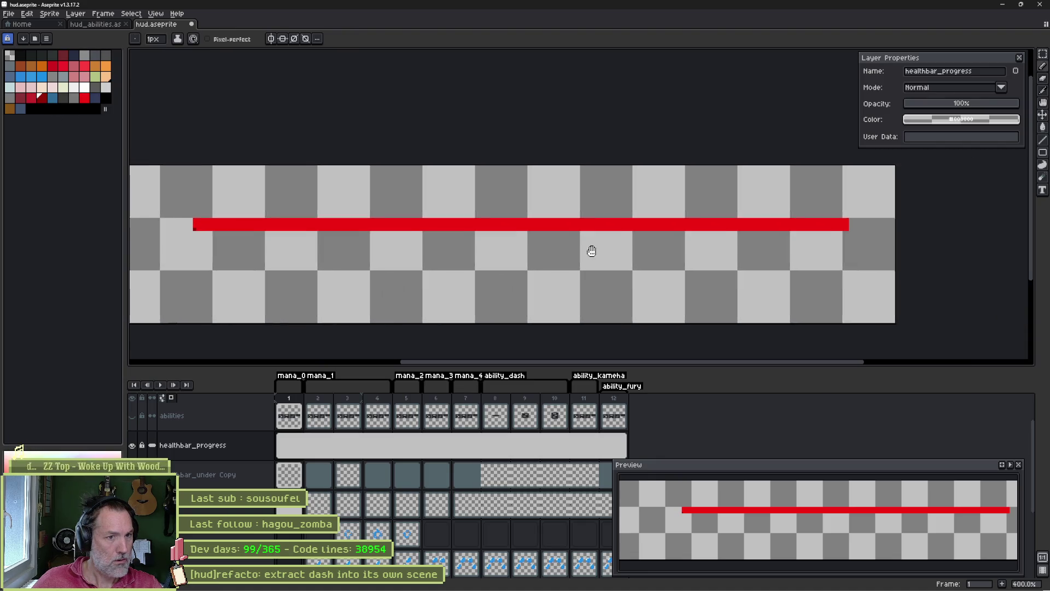
{"action": "left_click", "coordinate": [830, 230], "text": "shift"}
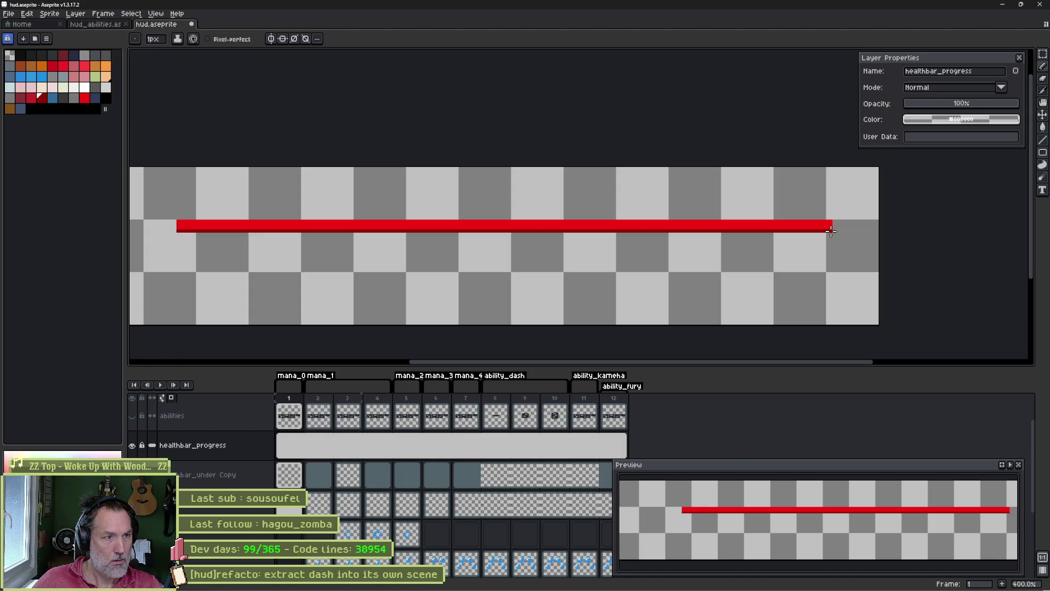
{"action": "left_click_drag", "start_coordinate": [366, 215], "coordinate": [549, 229]}
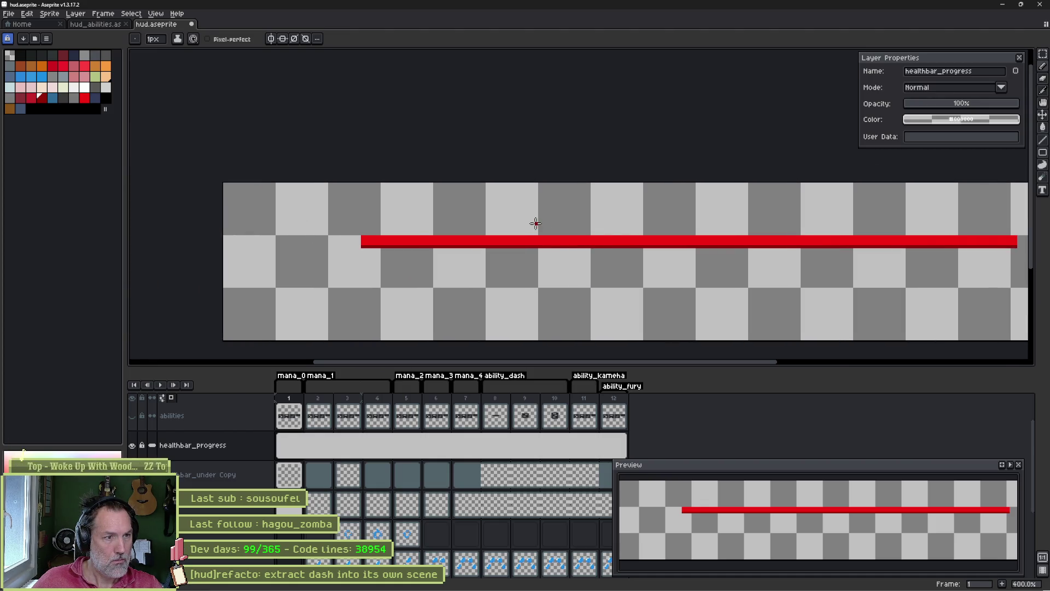
- Export the red bar over healthbar_progress.png, confirming the overwrite
{"action": "key", "text": "ctrl+e"}
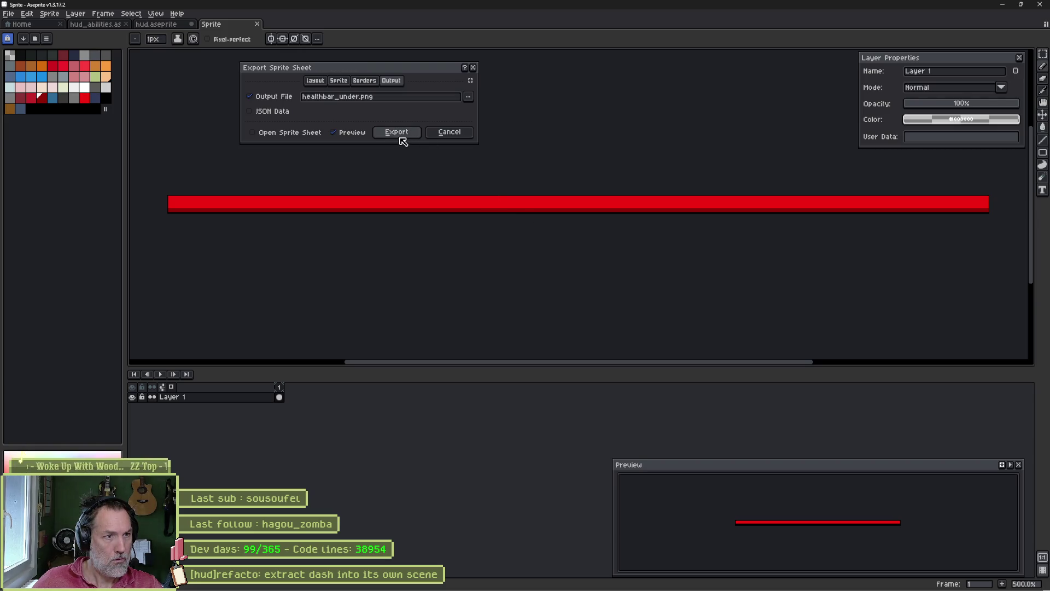
{"action": "left_click", "coordinate": [467, 99]}
{"action": "left_click", "coordinate": [475, 109]}
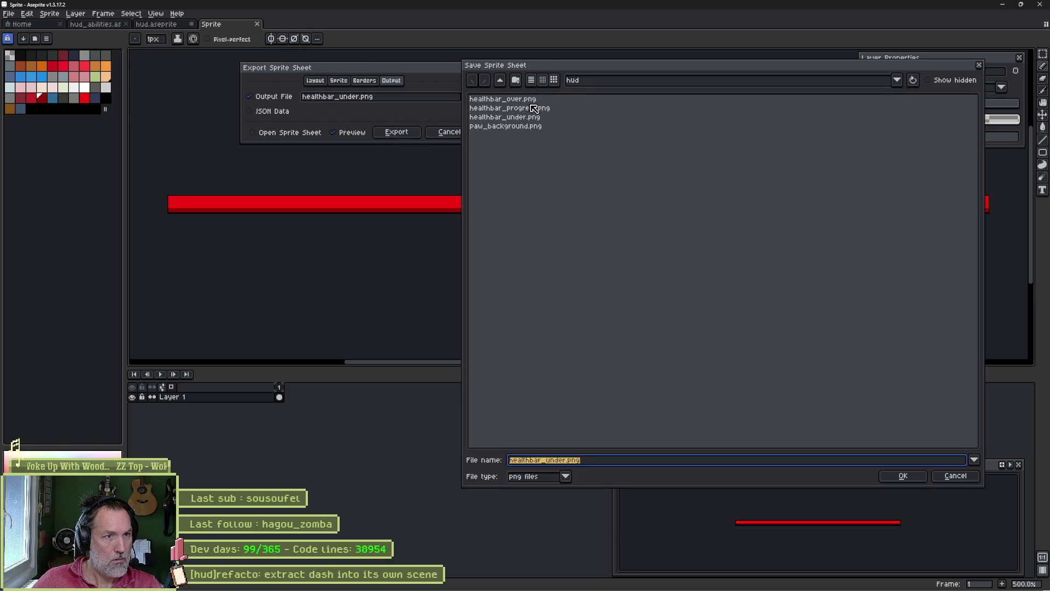
{"action": "double_click", "coordinate": [533, 108]}
{"action": "left_click", "coordinate": [474, 322]}
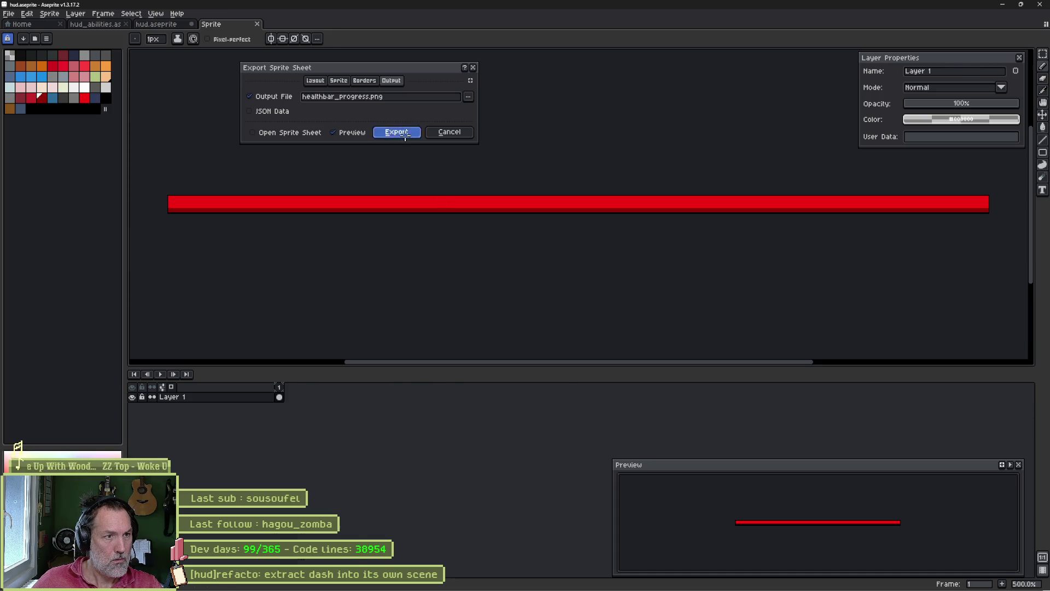
{"action": "left_click", "coordinate": [397, 132]}
{"action": "left_click", "coordinate": [642, 580]}
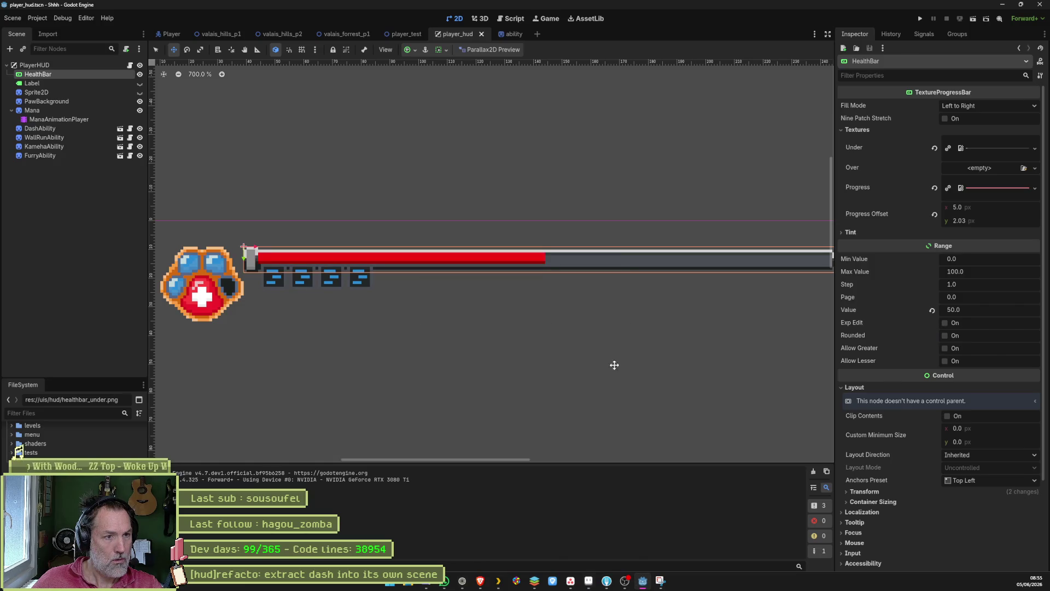
{"action": "key", "text": "F5"}
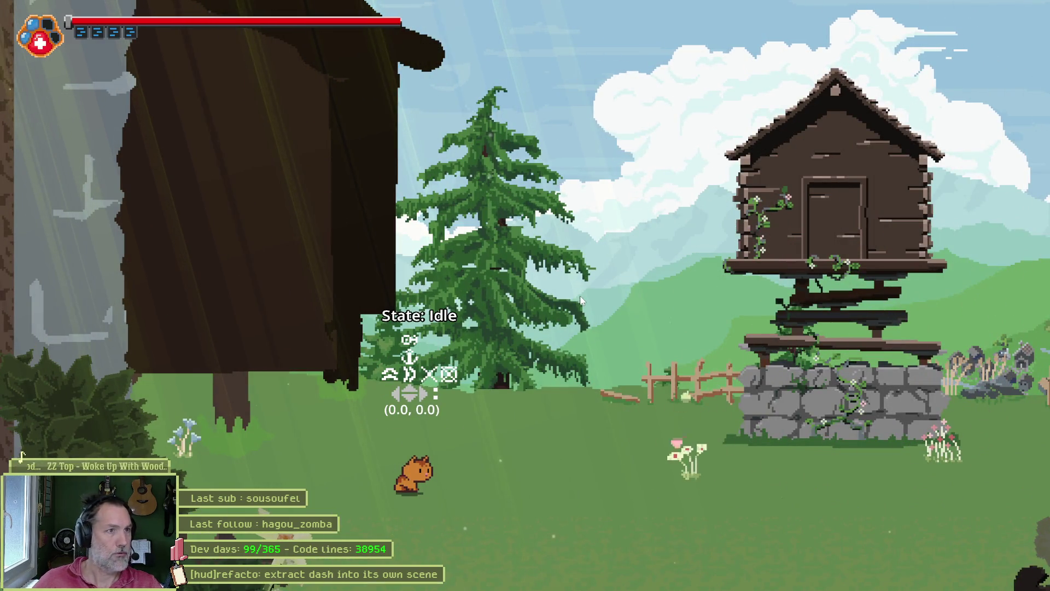
{"action": "key", "text": "Right"}
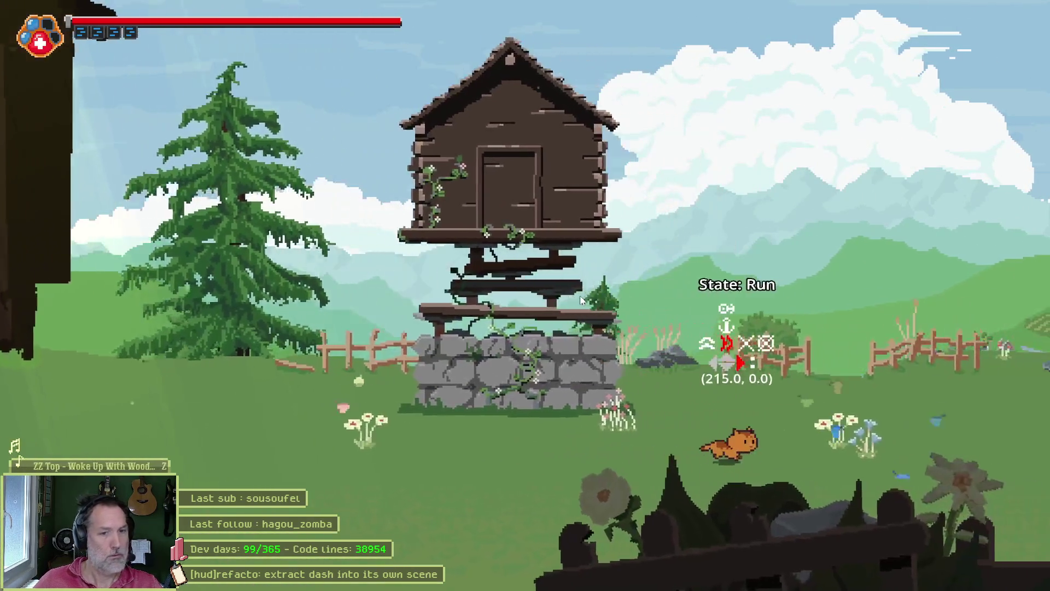
{"action": "key", "text": "Left"}
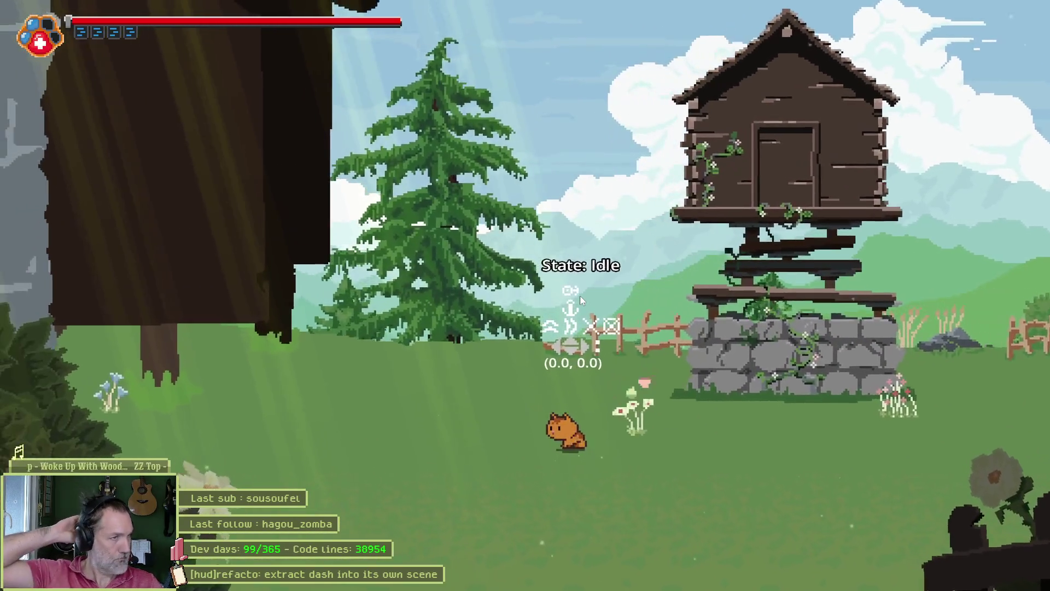
{"action": "key", "text": "F8"}
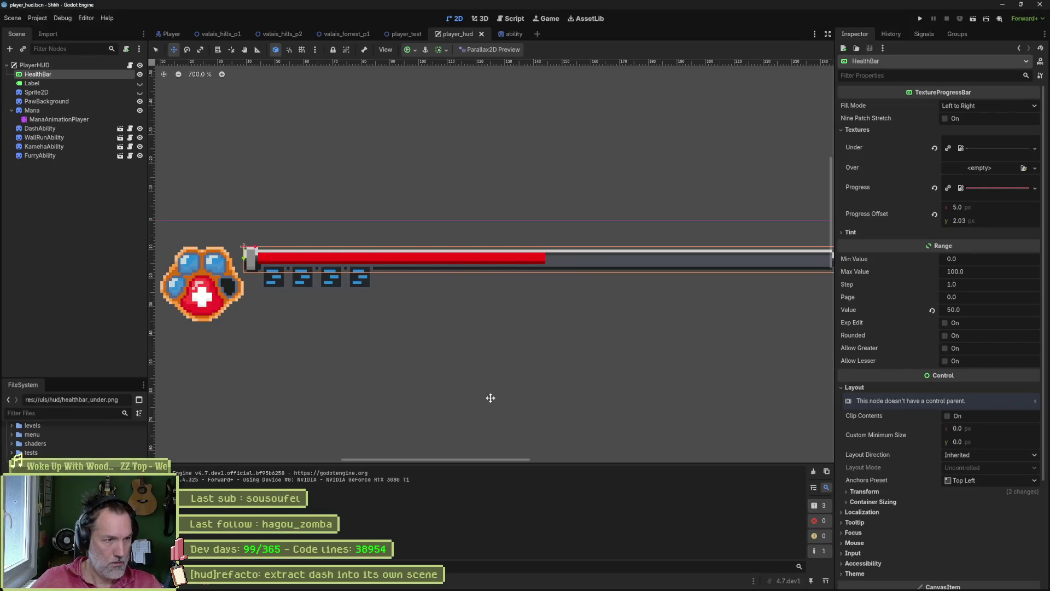
- Return to hud.aseprite, hide the healthbar_progress layer and select healthbar_under Copy
{"action": "left_click", "coordinate": [588, 583]}
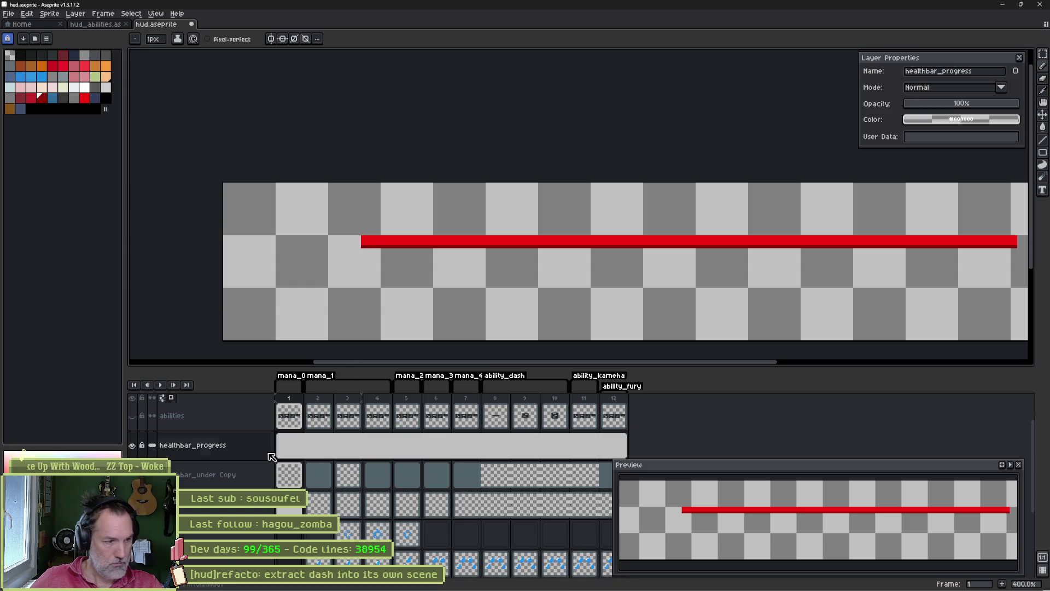
{"action": "left_click", "coordinate": [132, 446]}
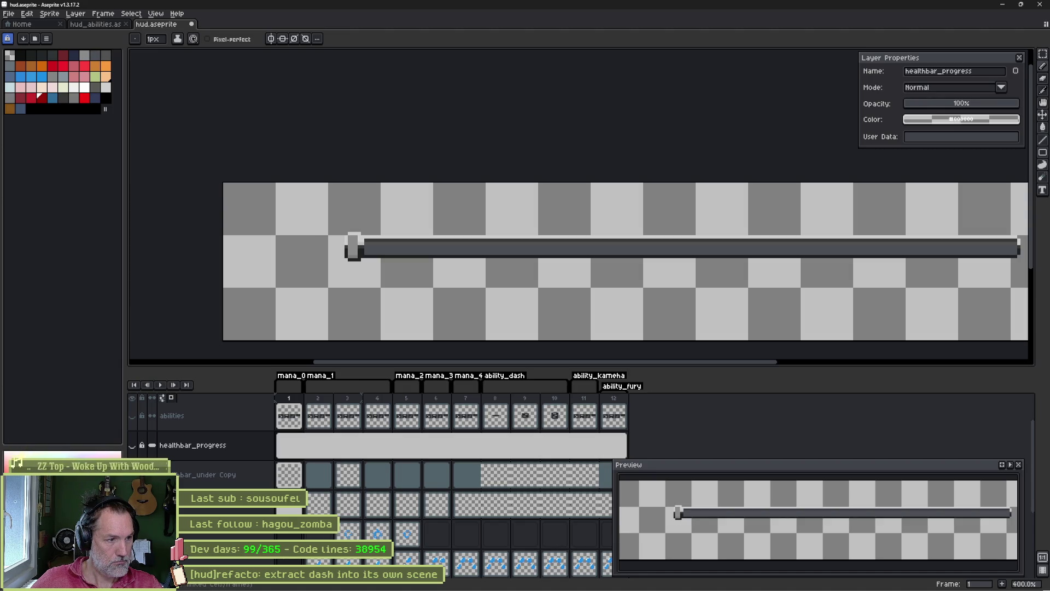
{"action": "scroll", "coordinate": [383, 241], "scroll_direction": "up", "scroll_amount": 4}
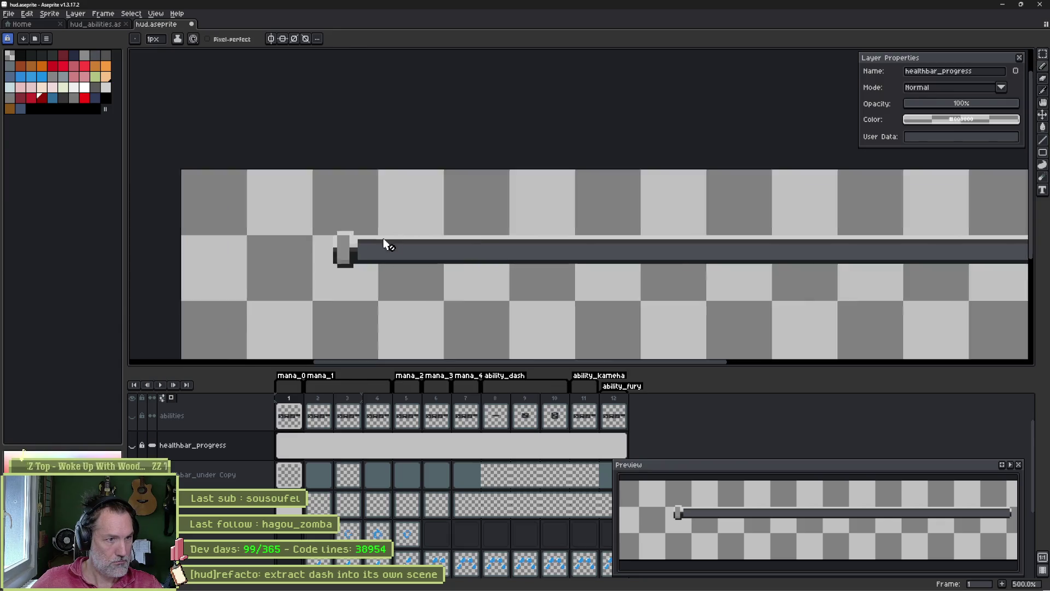
{"action": "left_click", "coordinate": [299, 265], "text": "alt"}
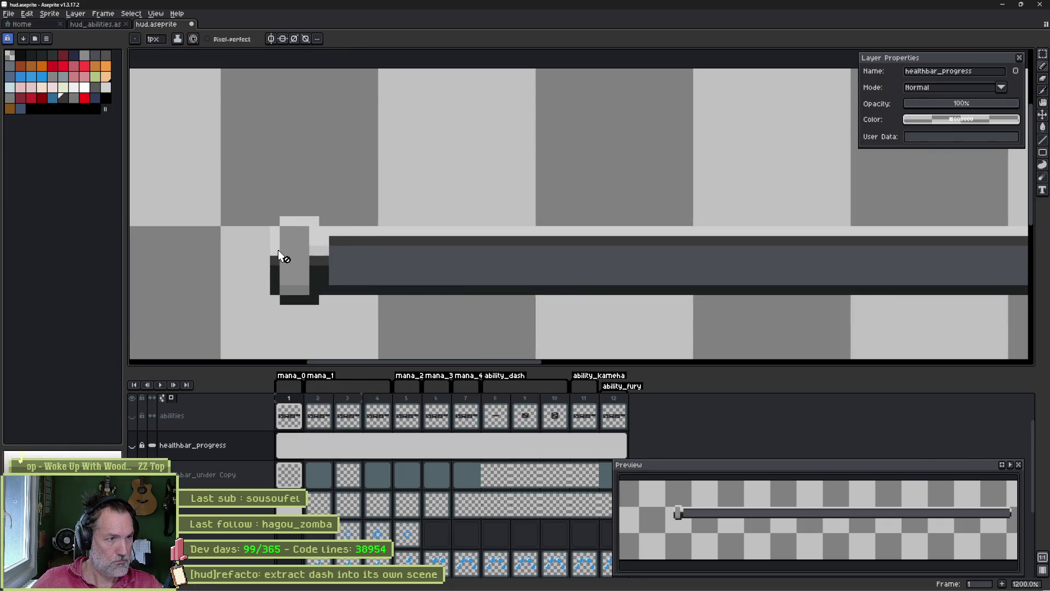
{"action": "left_click", "coordinate": [279, 255], "text": "ctrl"}
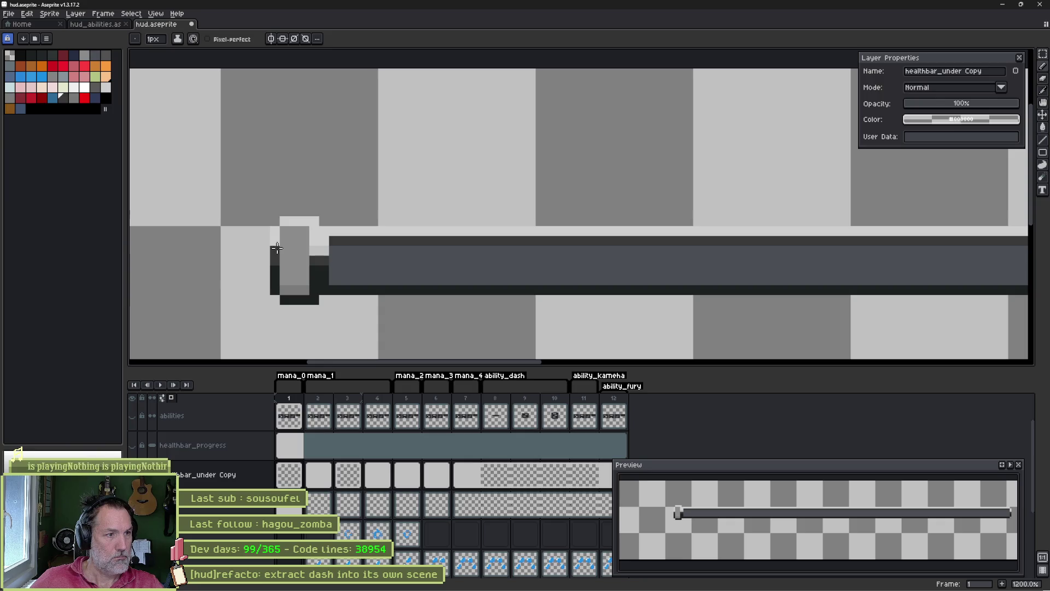
- Paint-bucket the grey bar's light top strip with the dark bar colour
{"action": "key", "text": "g"}
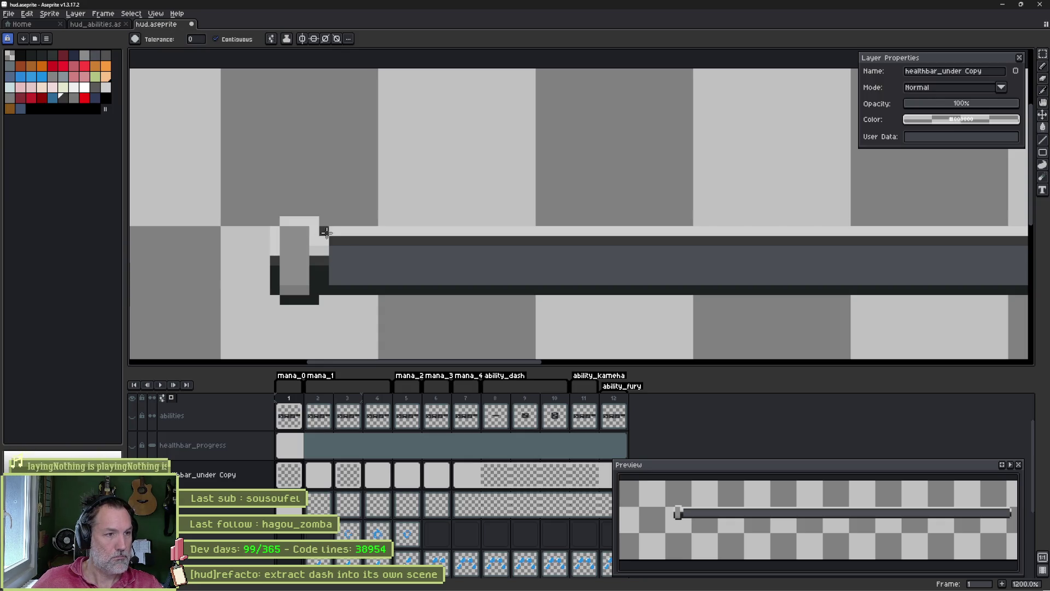
{"action": "left_click", "coordinate": [334, 234]}
{"action": "scroll", "coordinate": [316, 250], "scroll_direction": "down", "scroll_amount": 4}
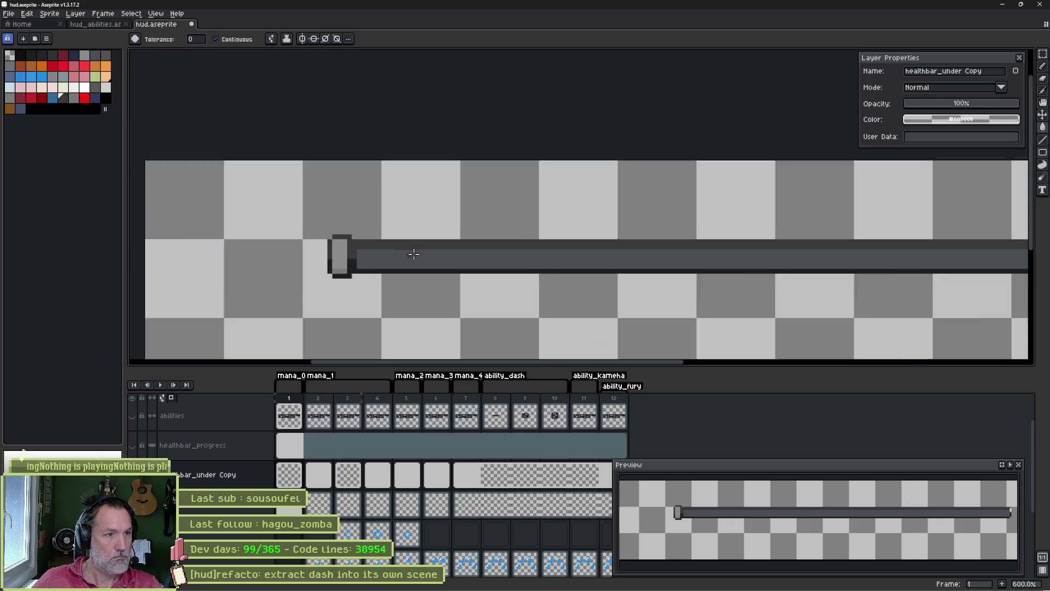
{"action": "scroll", "coordinate": [377, 254], "scroll_direction": "right", "scroll_amount": 5}
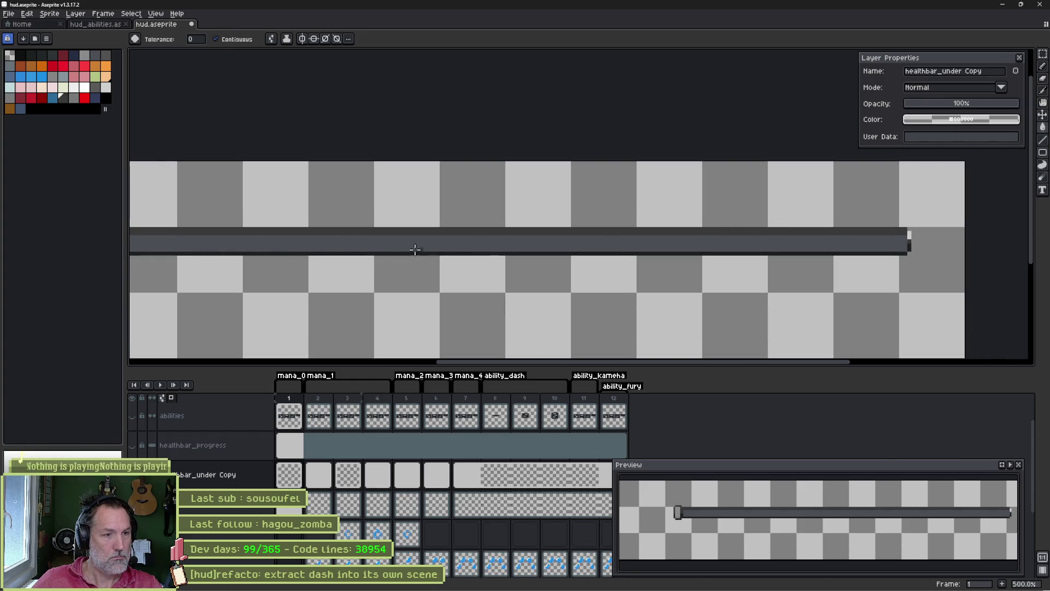
{"action": "left_click", "coordinate": [52, 77]}
{"action": "key", "text": "v"}
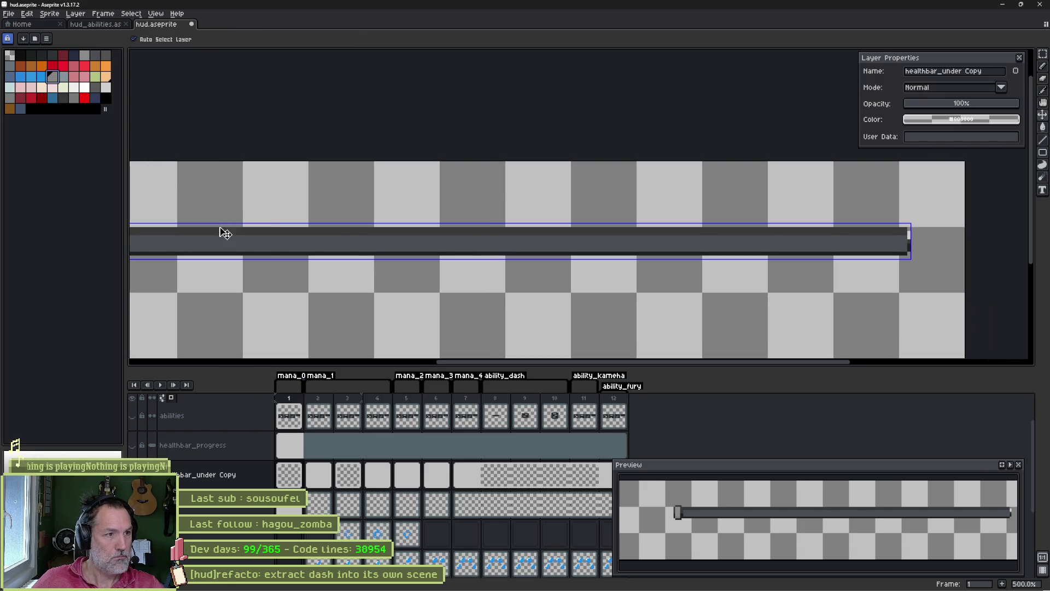
{"action": "key", "text": "ctrl+z"}
{"action": "key", "text": "ctrl+z"}
{"action": "key", "text": "g"}
{"action": "left_click", "coordinate": [291, 229]}
- Pan along the whole bar and sample its dark colour from the canvas
{"action": "left_click_drag", "start_coordinate": [279, 223], "coordinate": [494, 216]}
{"action": "scroll", "coordinate": [494, 216], "scroll_direction": "up", "scroll_amount": 1}
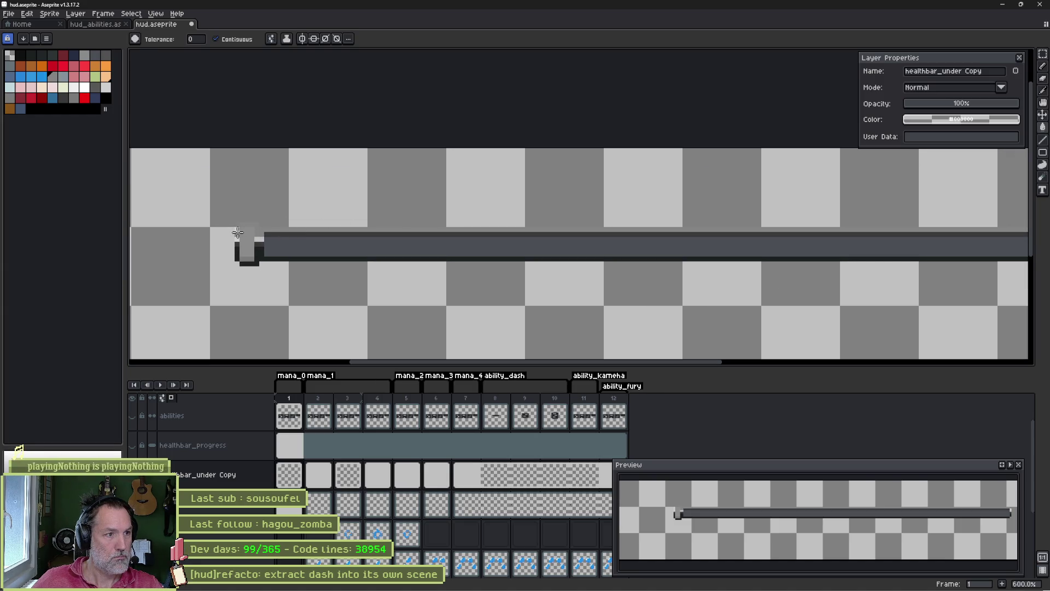
{"action": "left_click_drag", "start_coordinate": [857, 255], "coordinate": [582, 243]}
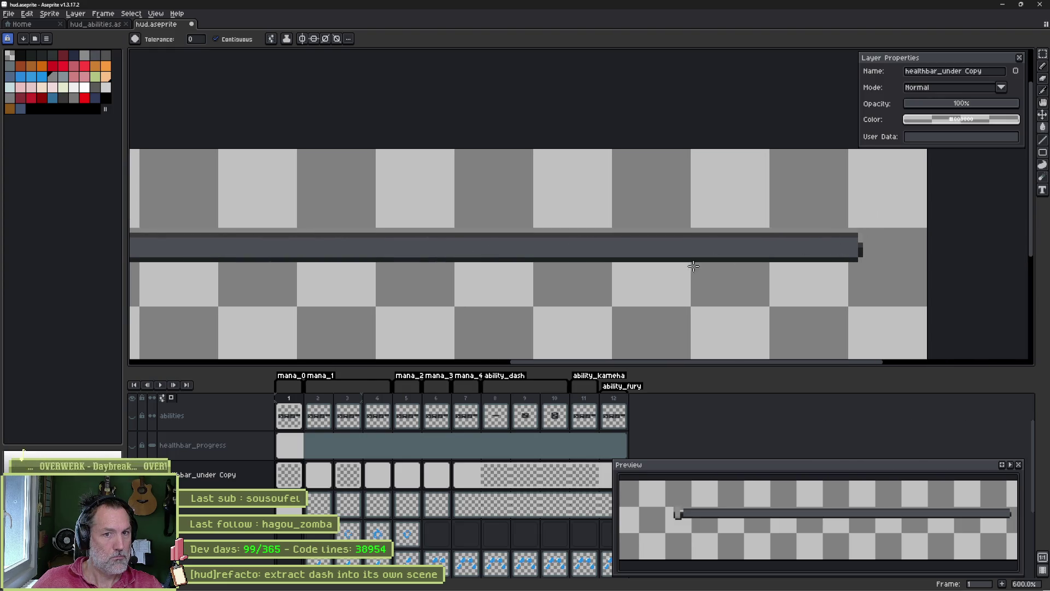
{"action": "left_click_drag", "start_coordinate": [410, 234], "coordinate": [552, 231]}
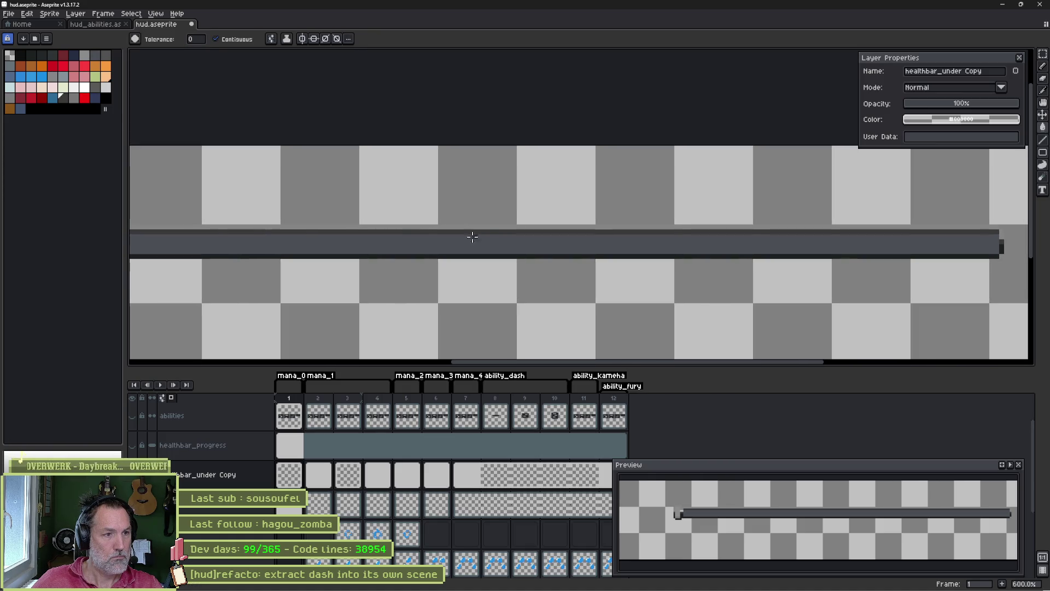
{"action": "left_click_drag", "start_coordinate": [253, 231], "coordinate": [225, 224]}
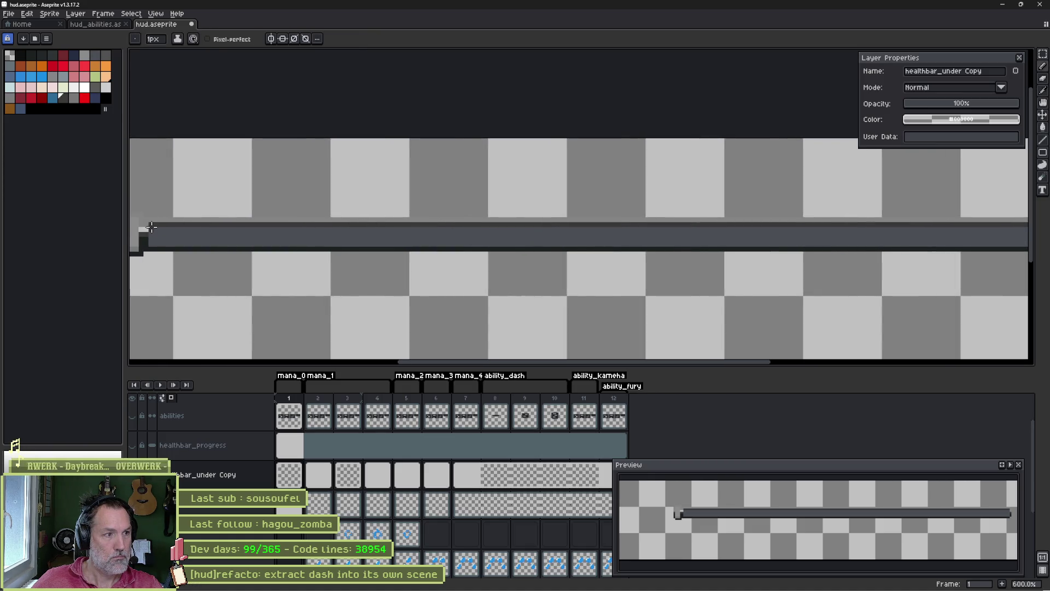
{"action": "scroll", "coordinate": [269, 228], "scroll_direction": "right", "scroll_amount": 5}
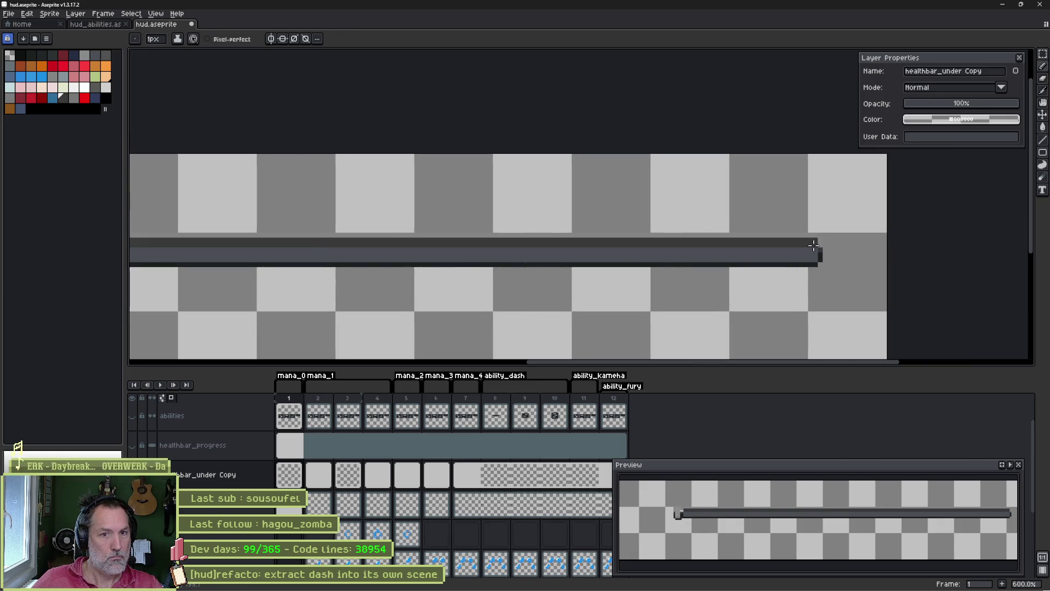
{"action": "key", "text": "i"}
{"action": "left_click", "coordinate": [823, 251]}
{"action": "key", "text": "b"}
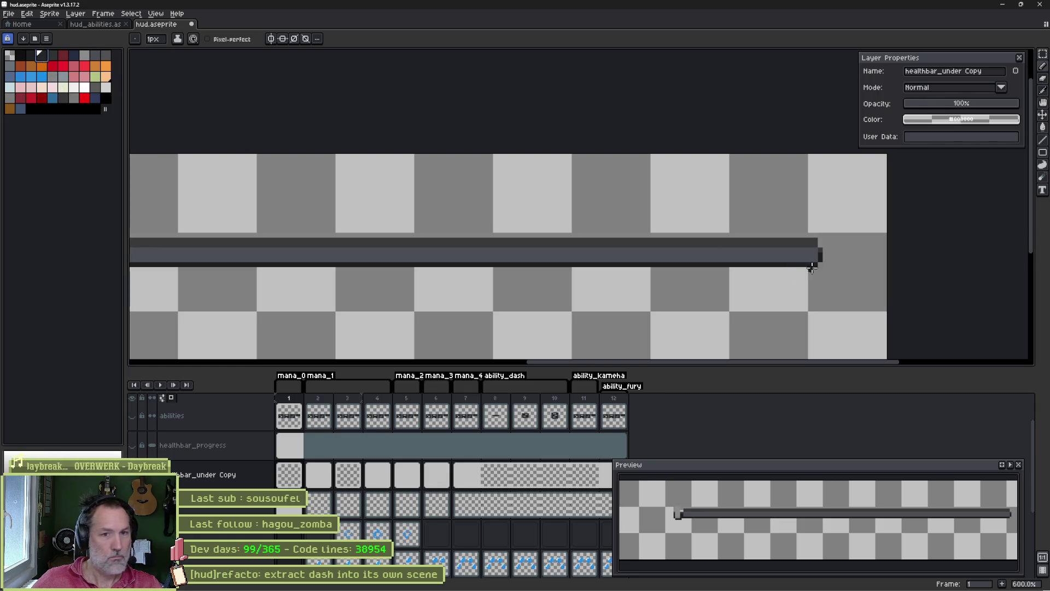
{"action": "key", "text": "g"}
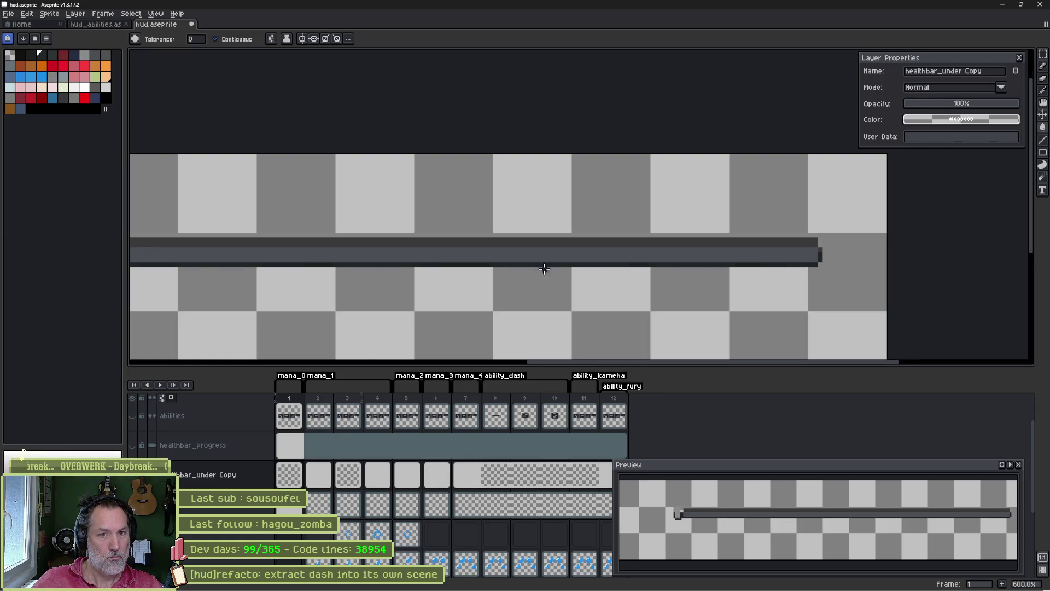
- Sample the dark colour again and marquee-select the bar's left end cap to move it
{"action": "scroll", "coordinate": [403, 276], "scroll_direction": "up", "scroll_amount": 4}
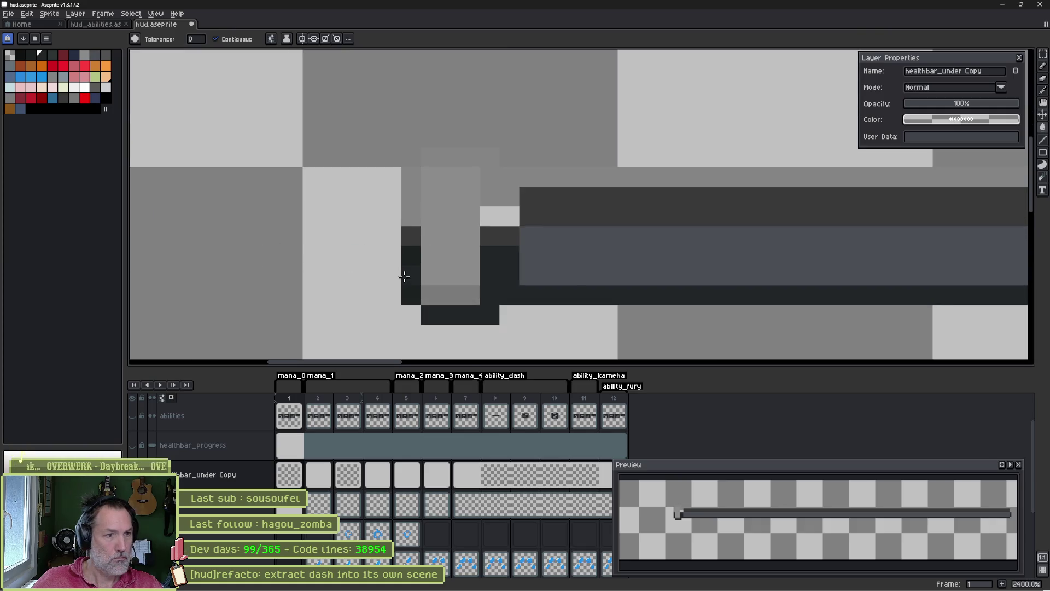
{"action": "scroll", "coordinate": [404, 277], "scroll_direction": "down", "scroll_amount": 3}
{"action": "key", "text": "b"}
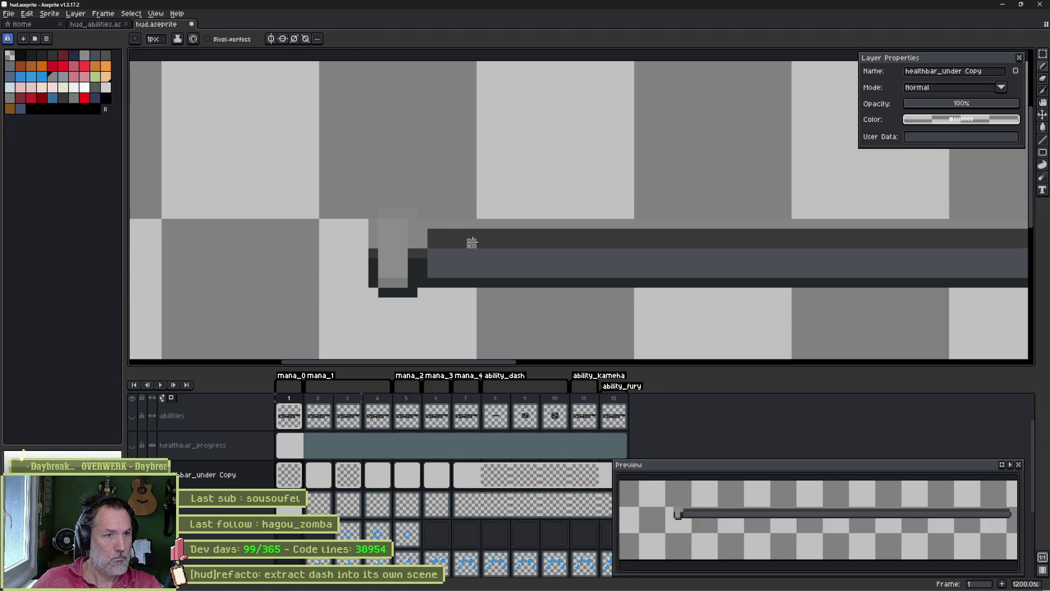
{"action": "key", "text": "i"}
{"action": "left_click", "coordinate": [424, 260], "text": "alt"}
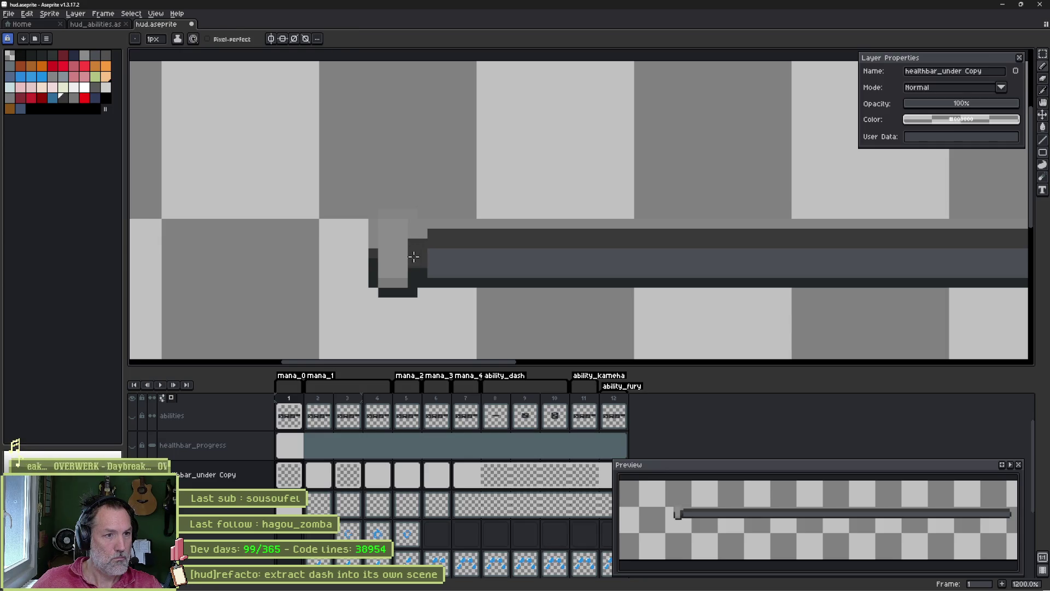
{"action": "scroll", "coordinate": [555, 257], "scroll_direction": "down", "scroll_amount": 3}
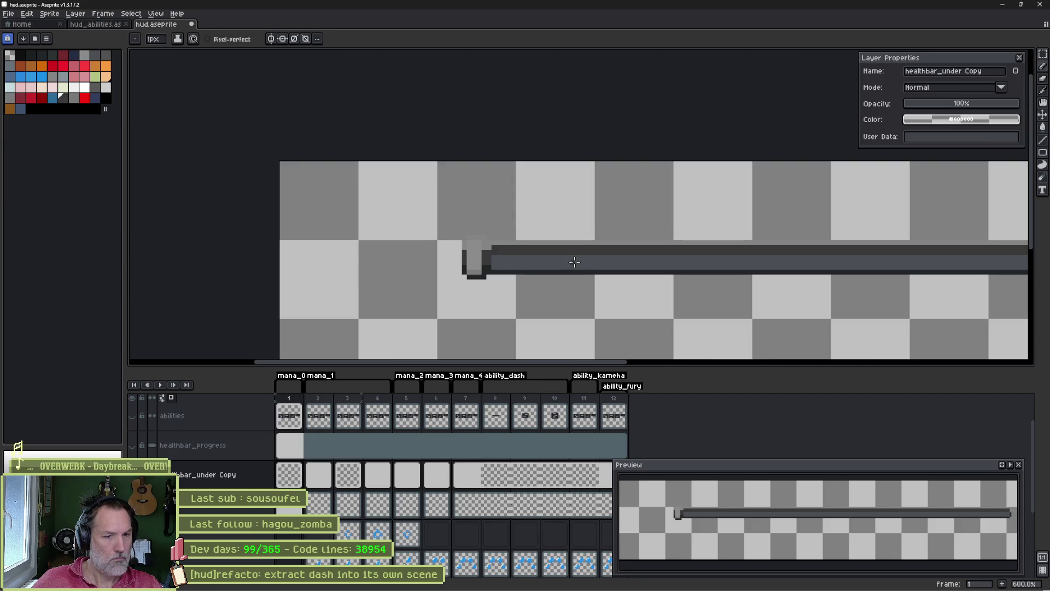
{"action": "key", "text": "m"}
{"action": "mouse_move", "coordinate": [443, 236]}
{"action": "left_mouse_down"}
{"action": "mouse_move", "coordinate": [473, 281]}
{"action": "mouse_move", "coordinate": [396, 263]}
{"action": "mouse_move", "coordinate": [425, 260]}
{"action": "left_mouse_up"}
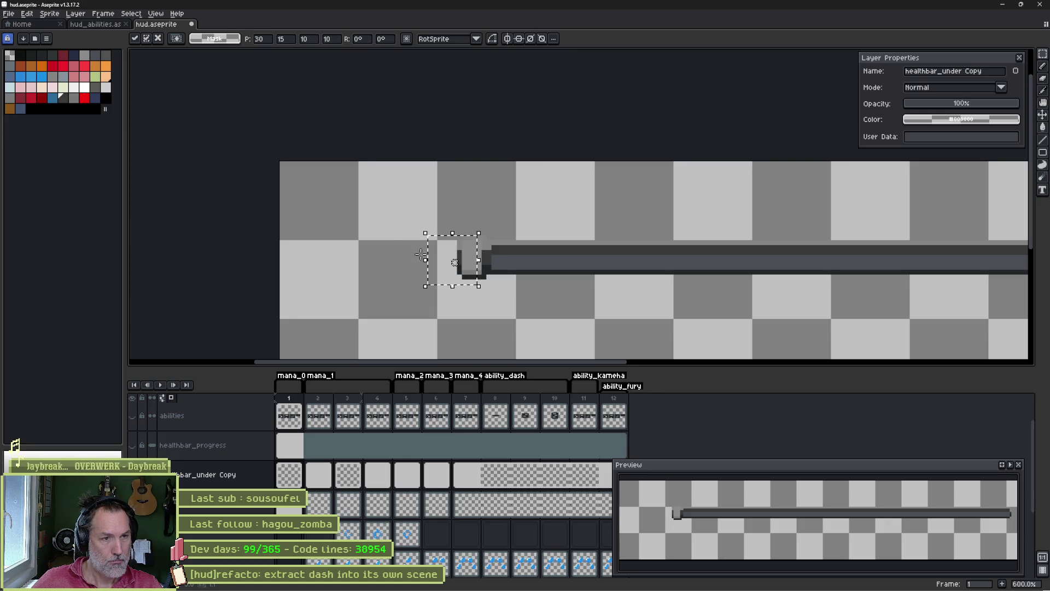
- Commit the moved end cap and pencil a darker pixel row across it
{"action": "key", "text": "Return"}
{"action": "scroll", "coordinate": [662, 252], "scroll_direction": "down", "scroll_amount": 2}
{"action": "left_click_drag", "start_coordinate": [662, 252], "coordinate": [351, 247]}
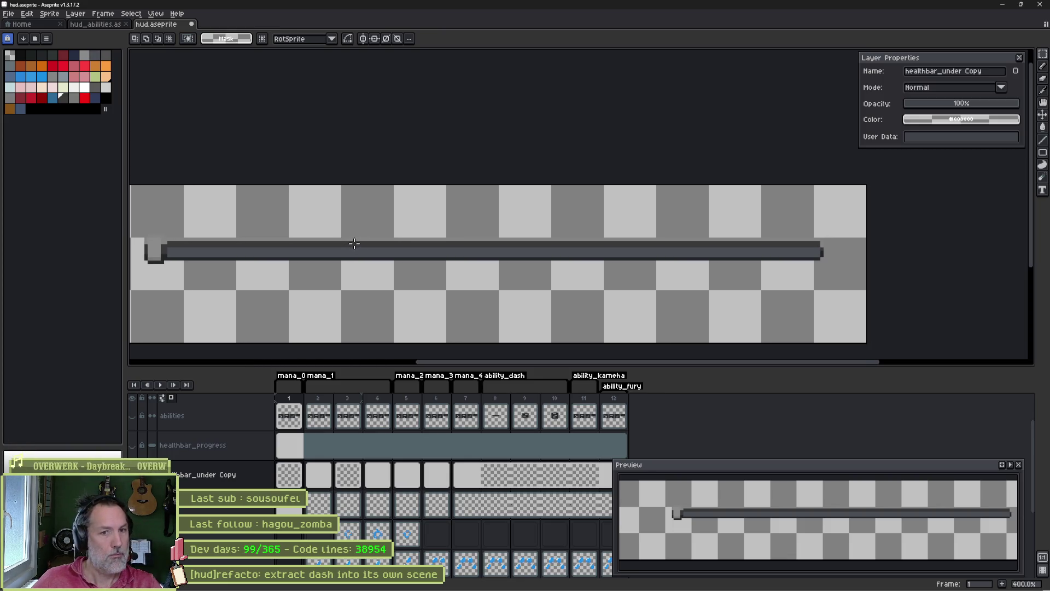
{"action": "scroll", "coordinate": [823, 215], "scroll_direction": "up", "scroll_amount": 8}
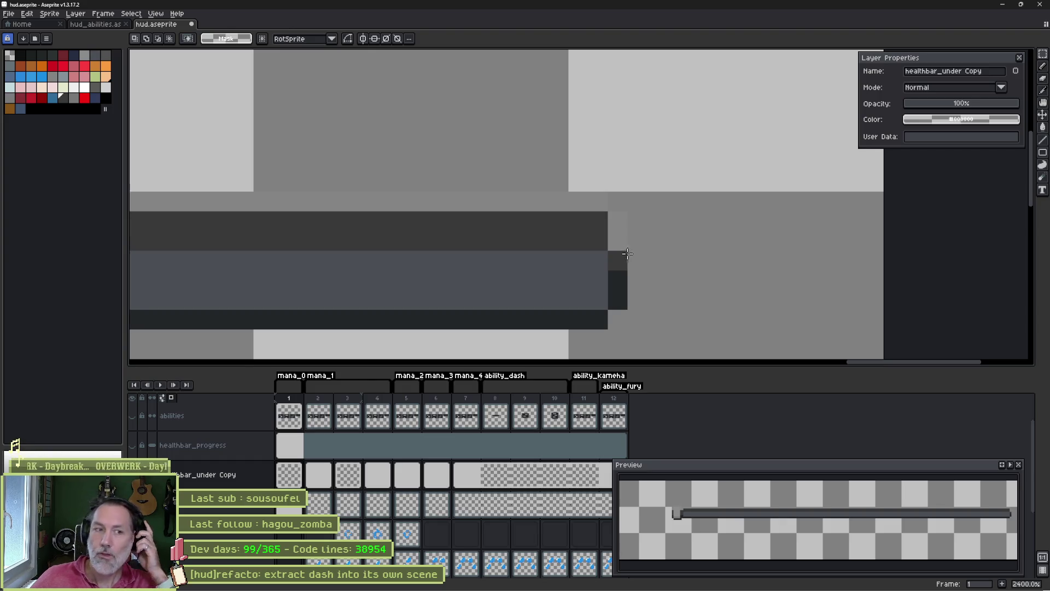
{"action": "scroll", "coordinate": [430, 248], "scroll_direction": "down", "scroll_amount": 5}
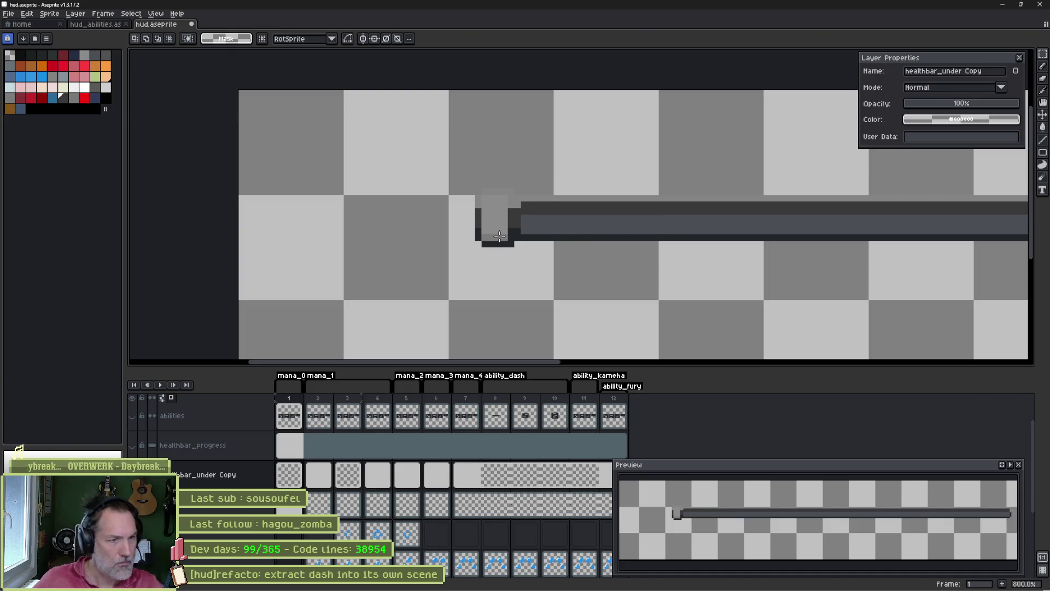
{"action": "scroll", "coordinate": [499, 236], "scroll_direction": "up", "scroll_amount": 3}
{"action": "key", "text": "b"}
{"action": "left_click_drag", "start_coordinate": [449, 216], "coordinate": [508, 216]}
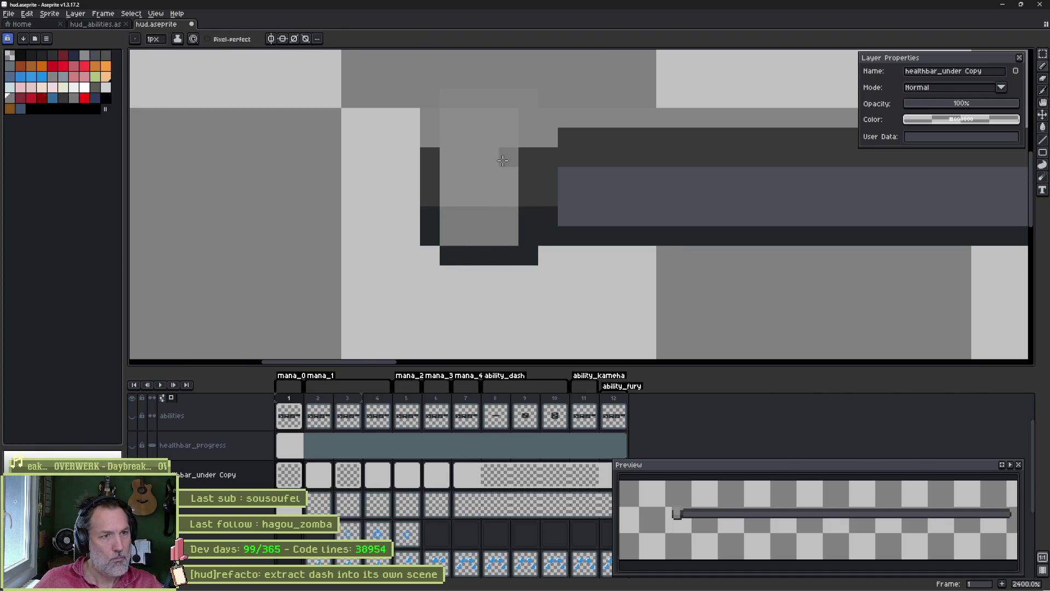
- Pick a light grey and pencil highlight pixels along the end cap's top
{"action": "left_click", "coordinate": [481, 113], "text": "alt"}
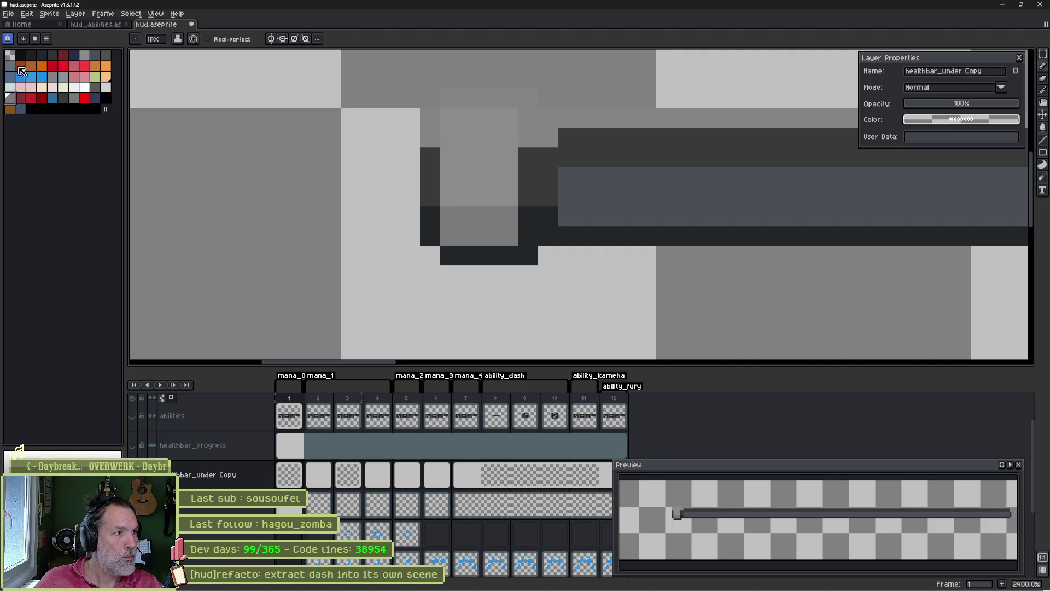
{"action": "left_click_drag", "start_coordinate": [10, 98], "coordinate": [31, 109]}
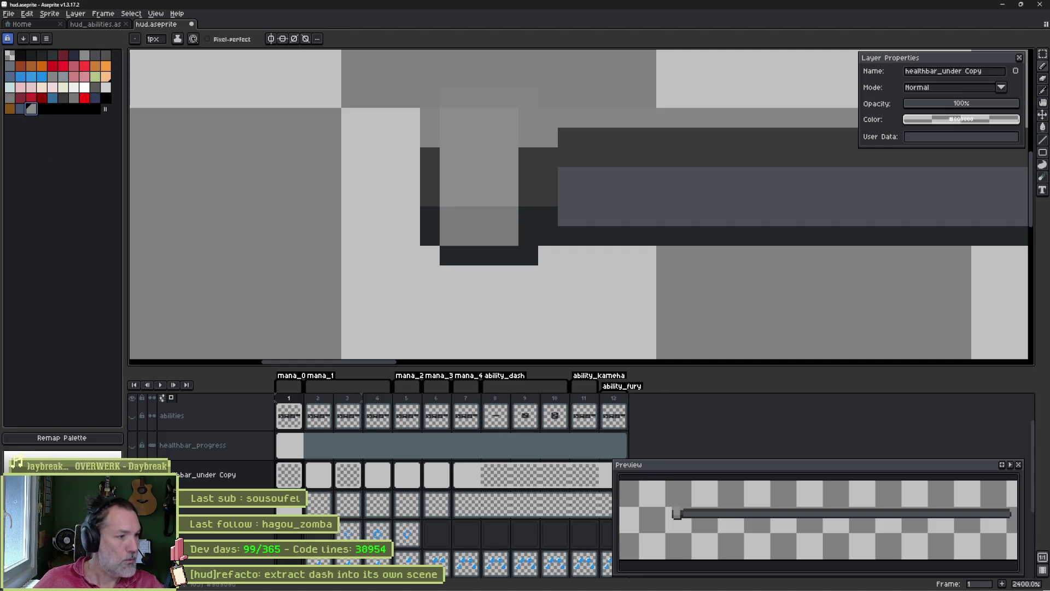
{"action": "mouse_move", "coordinate": [449, 118]}
{"action": "left_mouse_down"}
{"action": "mouse_move", "coordinate": [507, 134]}
{"action": "mouse_move", "coordinate": [449, 137]}
{"action": "left_mouse_up"}
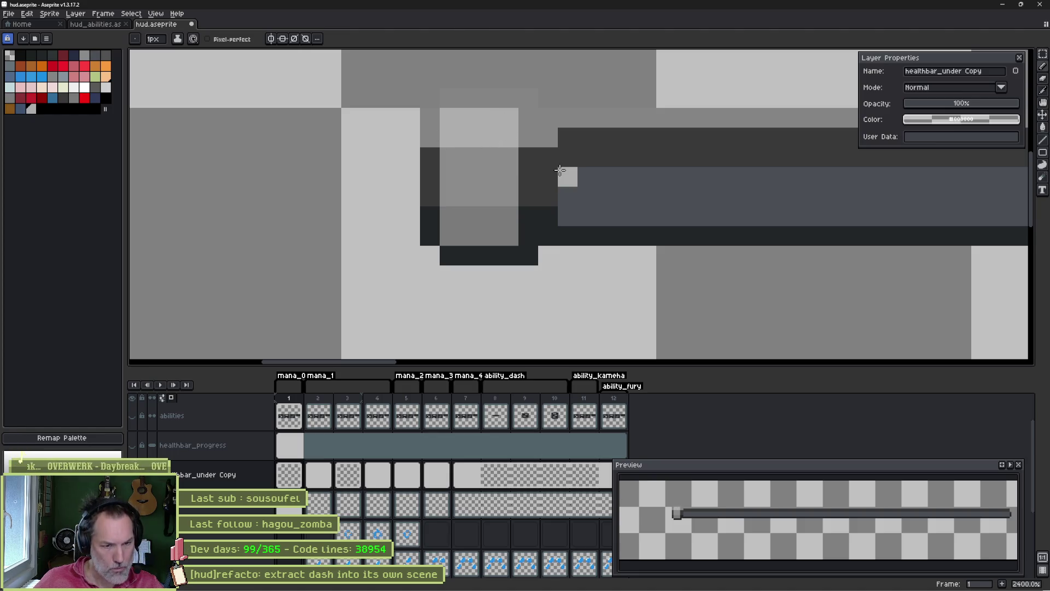
{"action": "scroll", "coordinate": [815, 214], "scroll_direction": "down", "scroll_amount": 1}
{"action": "left_click_drag", "start_coordinate": [828, 216], "coordinate": [550, 219]}
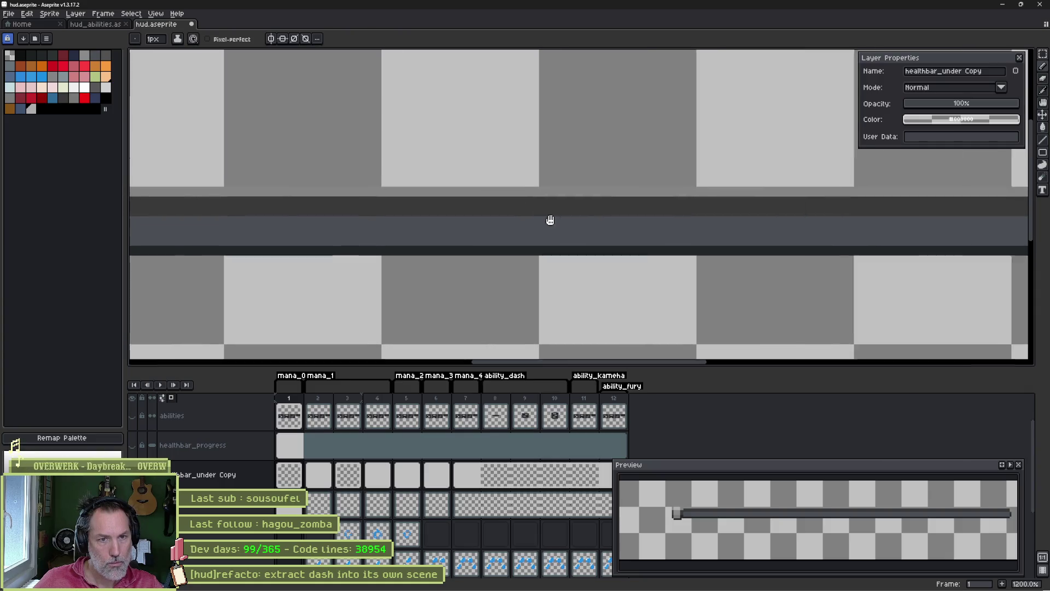
{"action": "scroll", "coordinate": [747, 222], "scroll_direction": "down", "scroll_amount": 1}
{"action": "scroll", "coordinate": [668, 208], "scroll_direction": "down", "scroll_amount": 3}
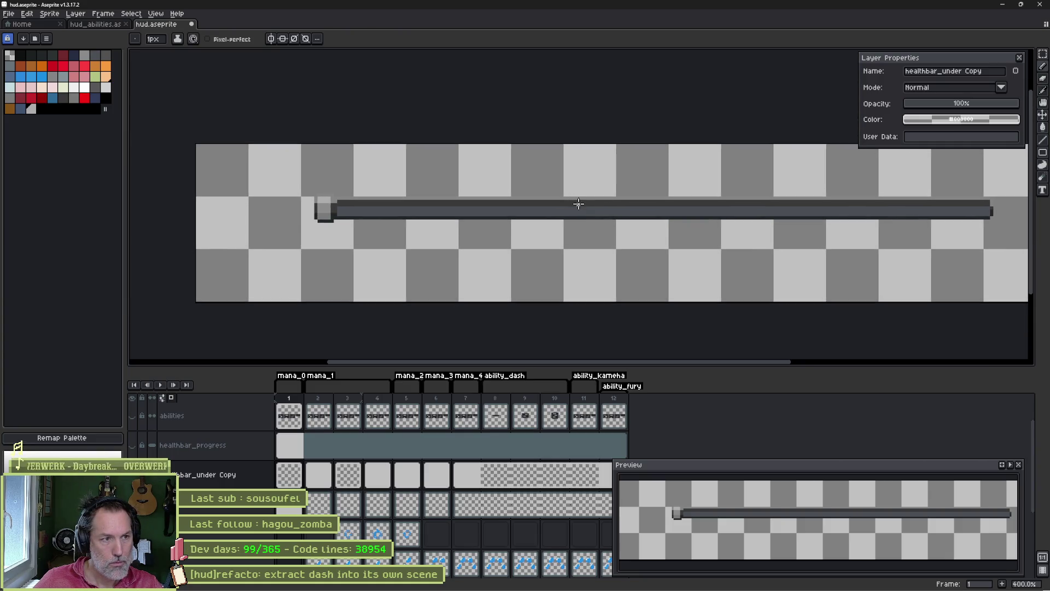
{"action": "key", "text": "ctrl+e"}
- Export the reworked grey bar as a sprite sheet over healthbar_under.png
{"action": "left_click", "coordinate": [473, 97]}
{"action": "left_click", "coordinate": [489, 104]}
{"action": "left_click", "coordinate": [525, 116]}
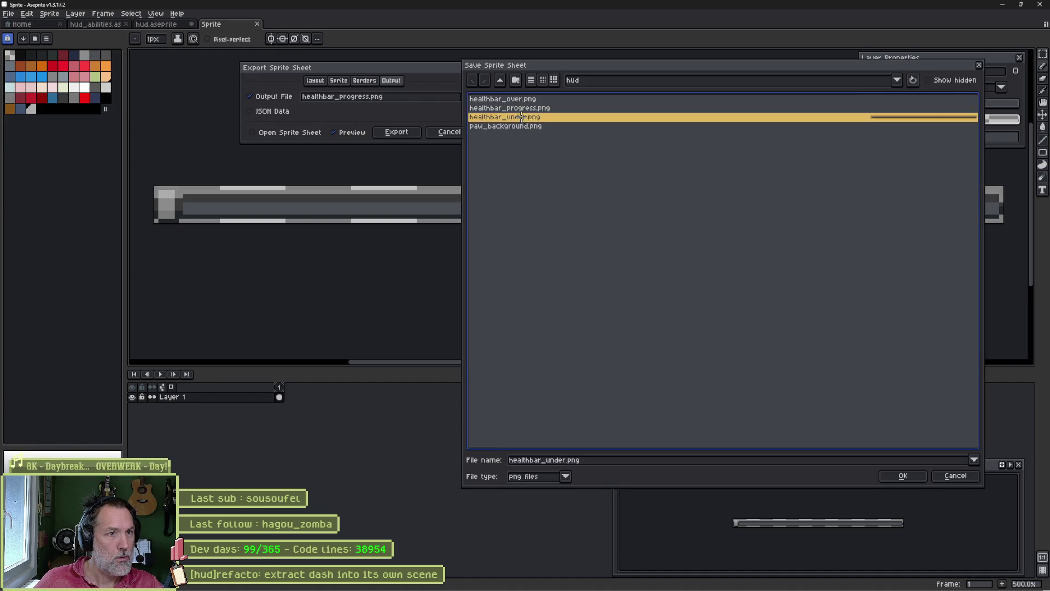
{"action": "key", "text": "Return"}
{"action": "left_click", "coordinate": [476, 323]}
{"action": "left_click", "coordinate": [410, 133]}
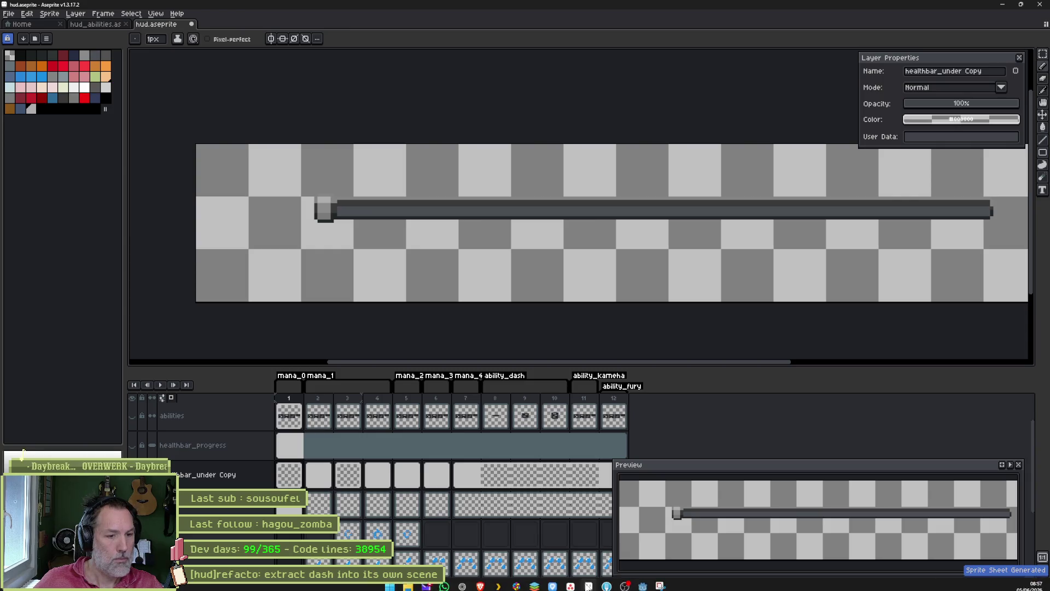
- Glance at Godot, then return and show the red healthbar_progress layer
{"action": "left_click", "coordinate": [644, 583]}
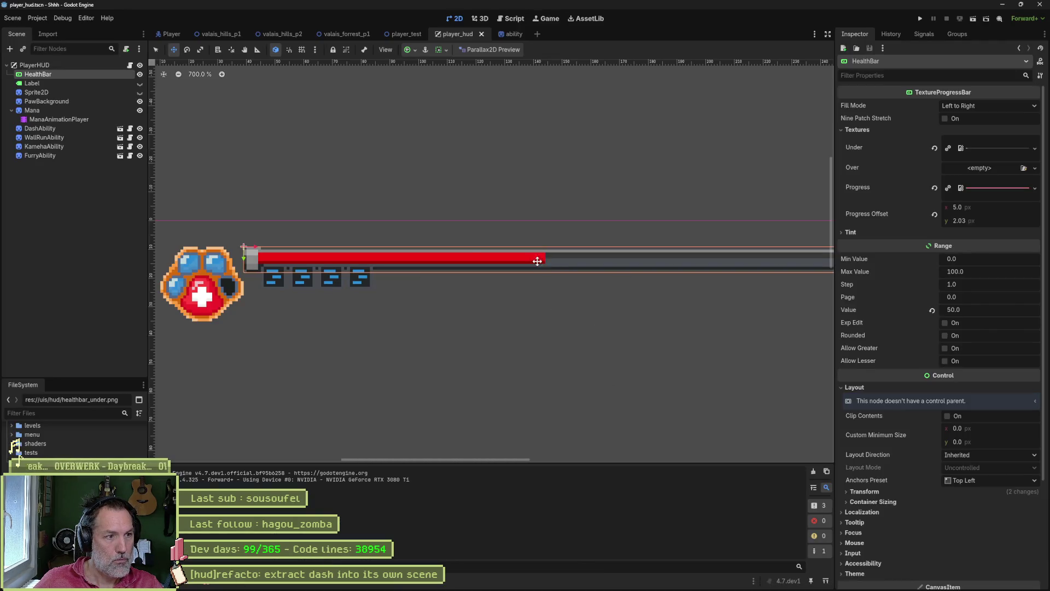
{"action": "left_click", "coordinate": [607, 581]}
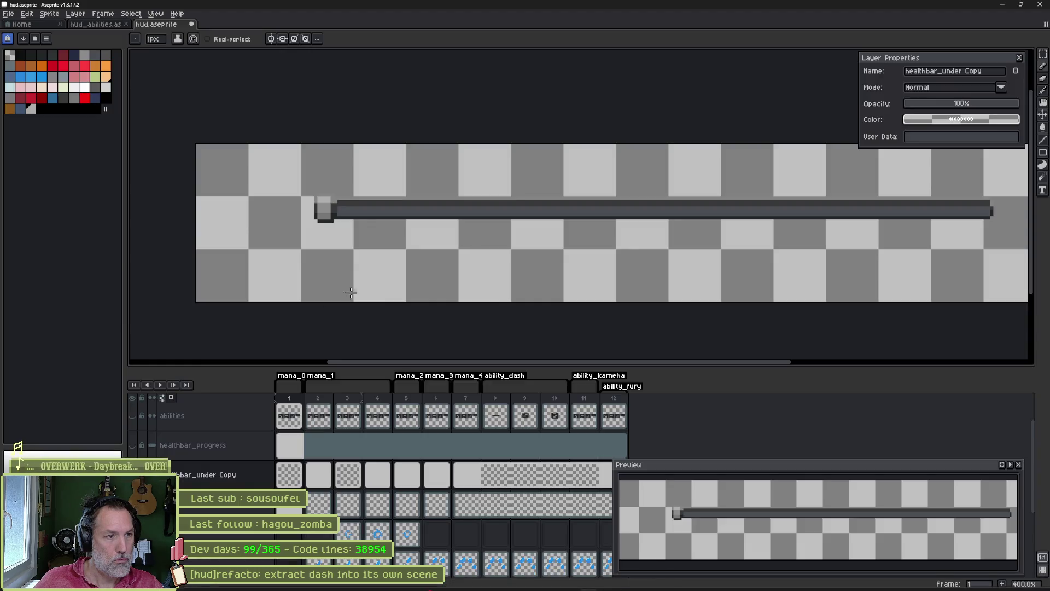
{"action": "left_click", "coordinate": [134, 447]}
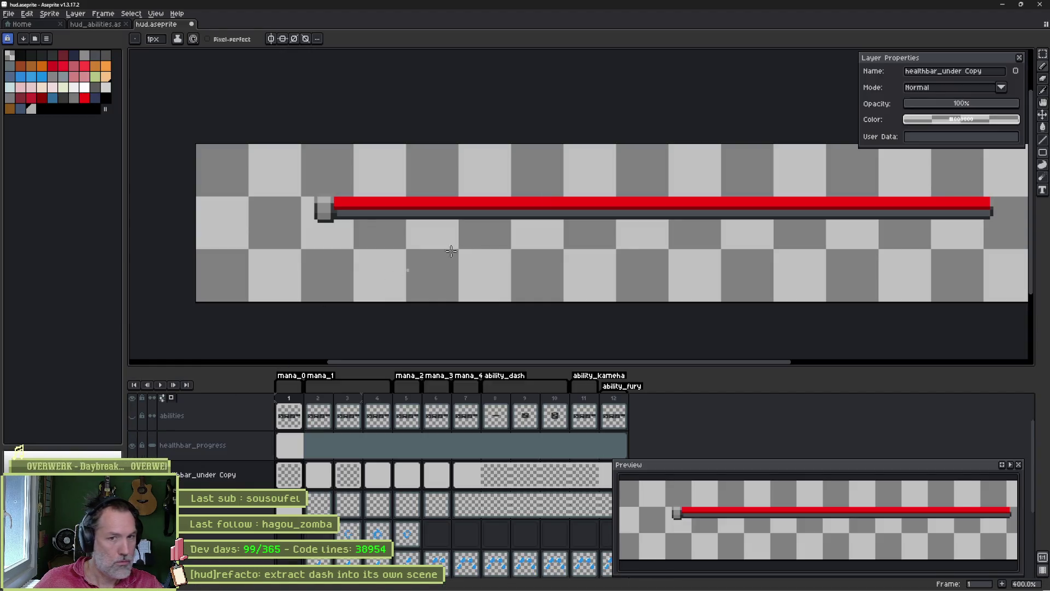
- Move the red fill down on healthbar_progress and stretch its bottom edge slightly
{"action": "key", "text": "v"}
{"action": "left_click_drag", "start_coordinate": [518, 209], "coordinate": [520, 216]}
{"action": "key", "text": "ctrl+z"}
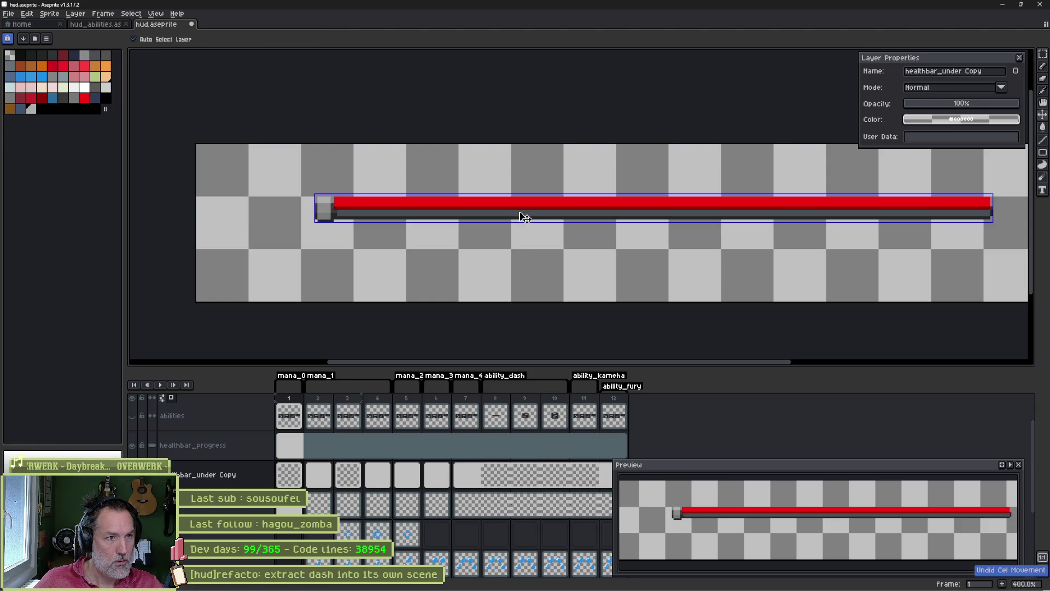
{"action": "left_click", "coordinate": [219, 445]}
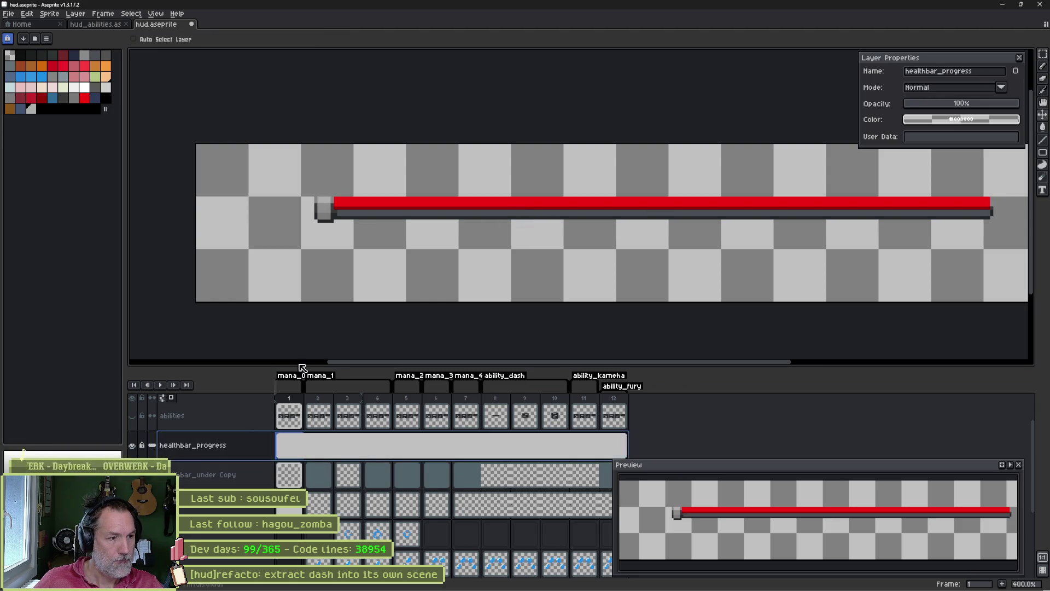
{"action": "left_click_drag", "start_coordinate": [564, 209], "coordinate": [565, 211]}
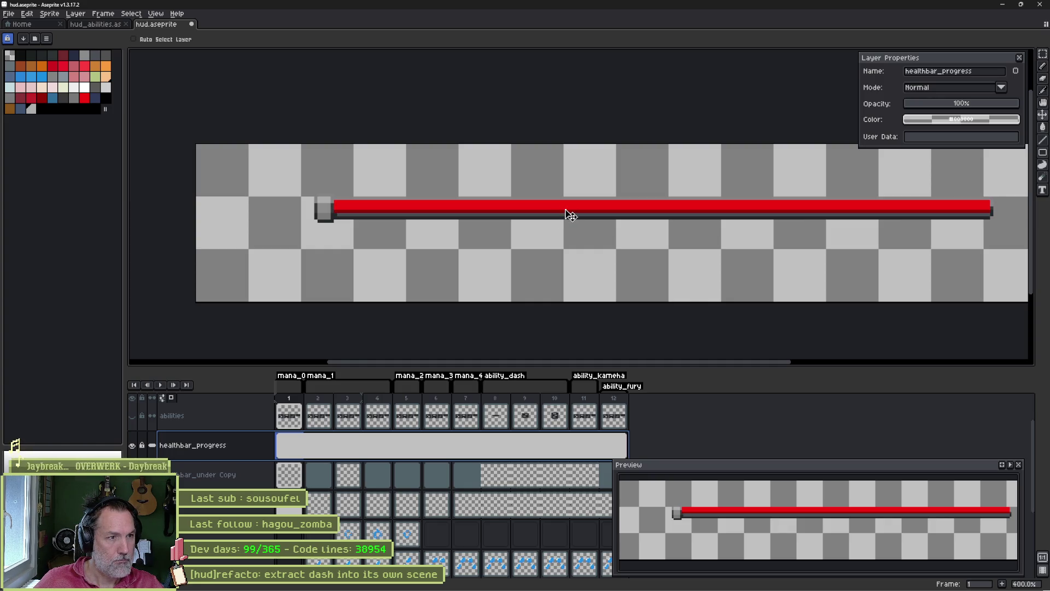
{"action": "key", "text": "w"}
{"action": "left_click", "coordinate": [590, 211]}
{"action": "scroll", "coordinate": [625, 229], "scroll_direction": "up", "scroll_amount": 1}
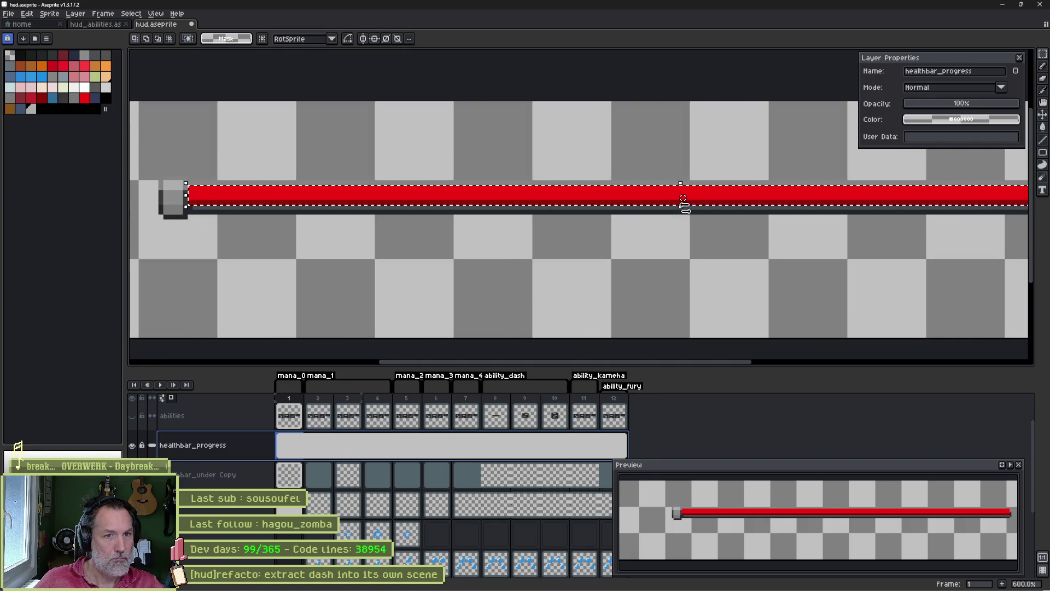
{"action": "left_click_drag", "start_coordinate": [681, 205], "coordinate": [682, 212]}
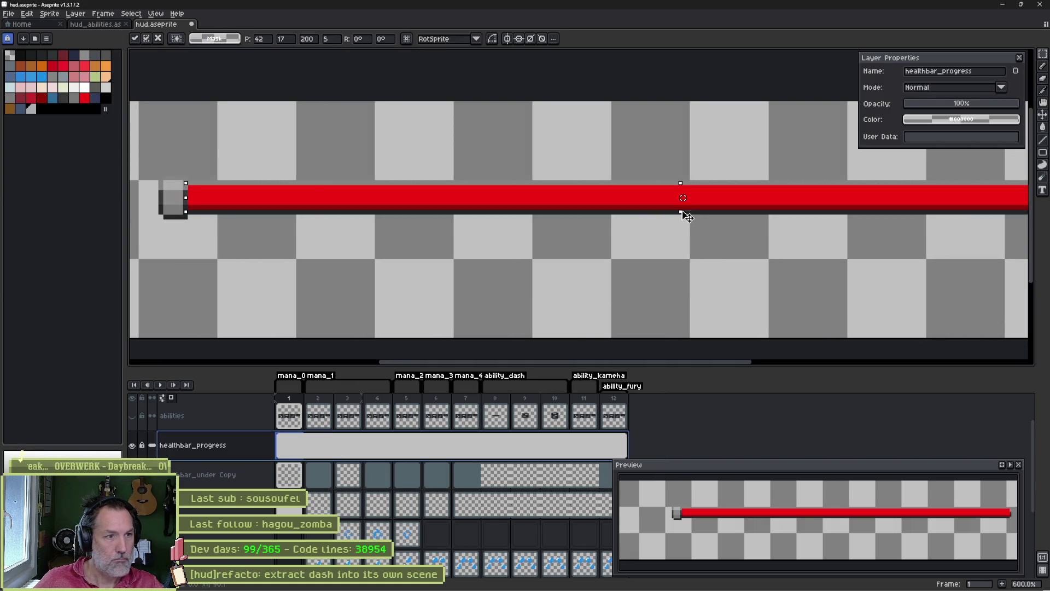
{"action": "left_click", "coordinate": [555, 243]}
- Hide the other layers and export the red fill alone over healthbar_progress.png
{"action": "key", "text": "ctrl+e"}
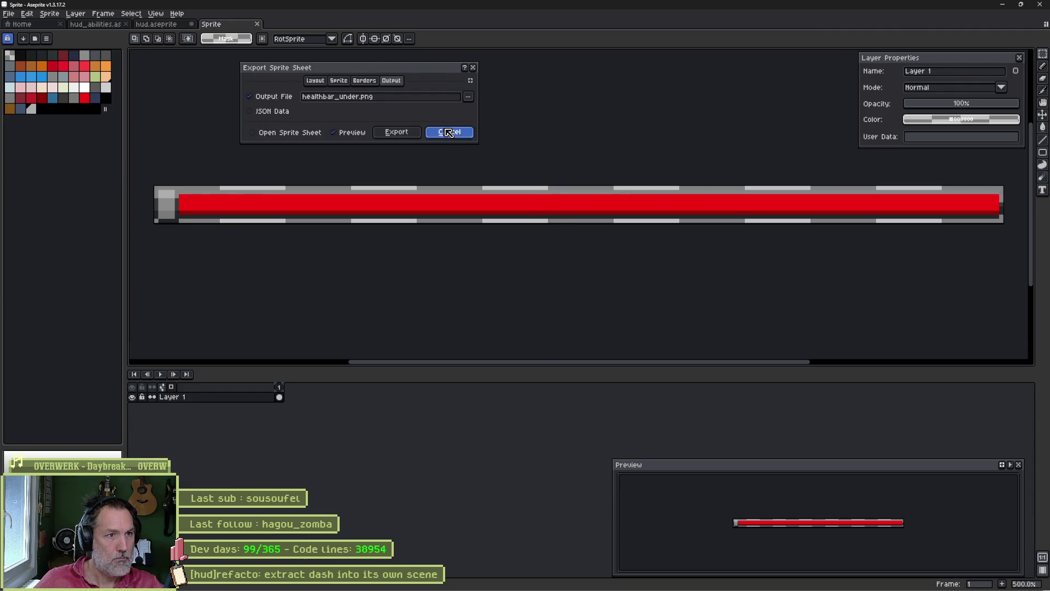
{"action": "left_click", "coordinate": [449, 132]}
{"action": "left_click", "coordinate": [133, 446], "text": "alt"}
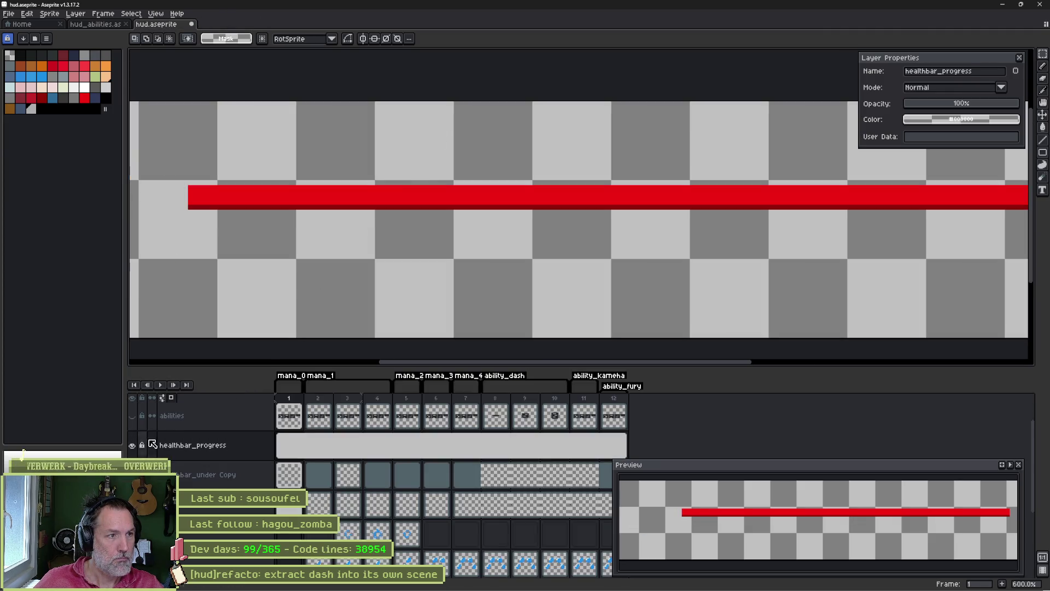
{"action": "key", "text": "ctrl+e"}
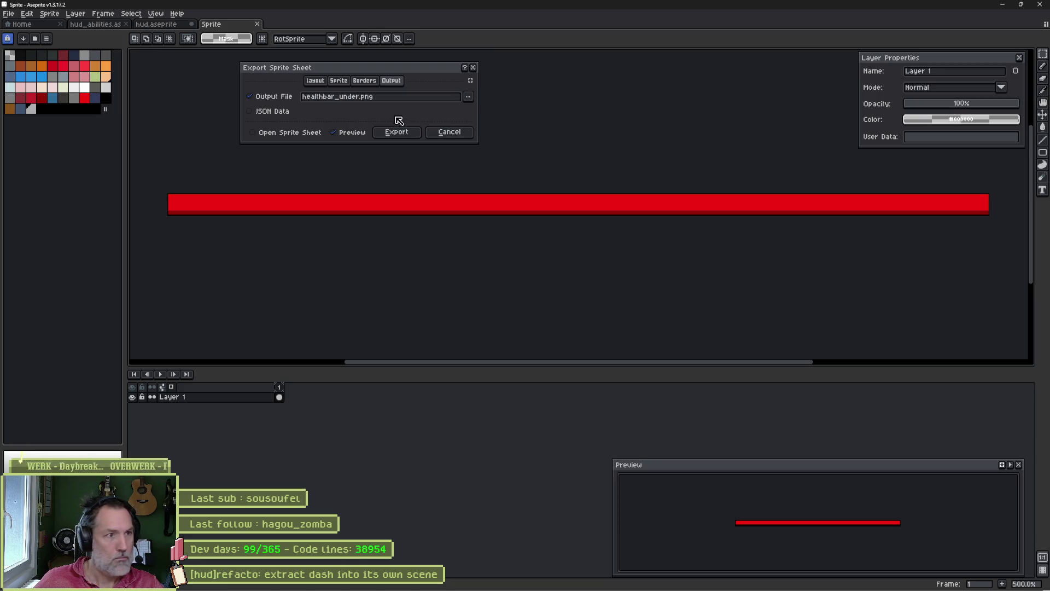
{"action": "left_click", "coordinate": [469, 97]}
{"action": "left_click", "coordinate": [474, 108]}
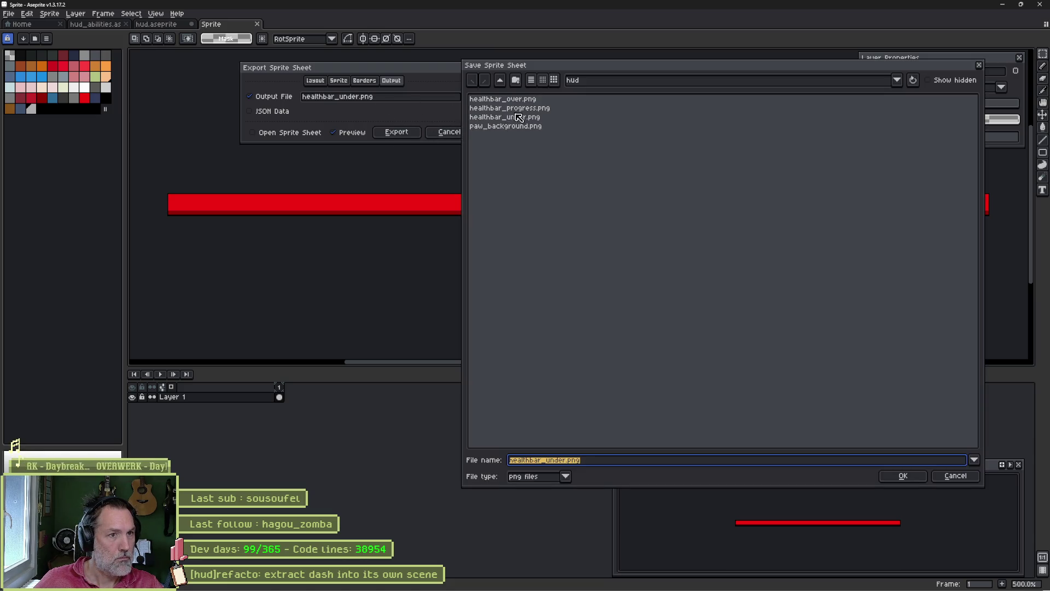
{"action": "double_click", "coordinate": [517, 108]}
{"action": "left_click", "coordinate": [472, 319]}
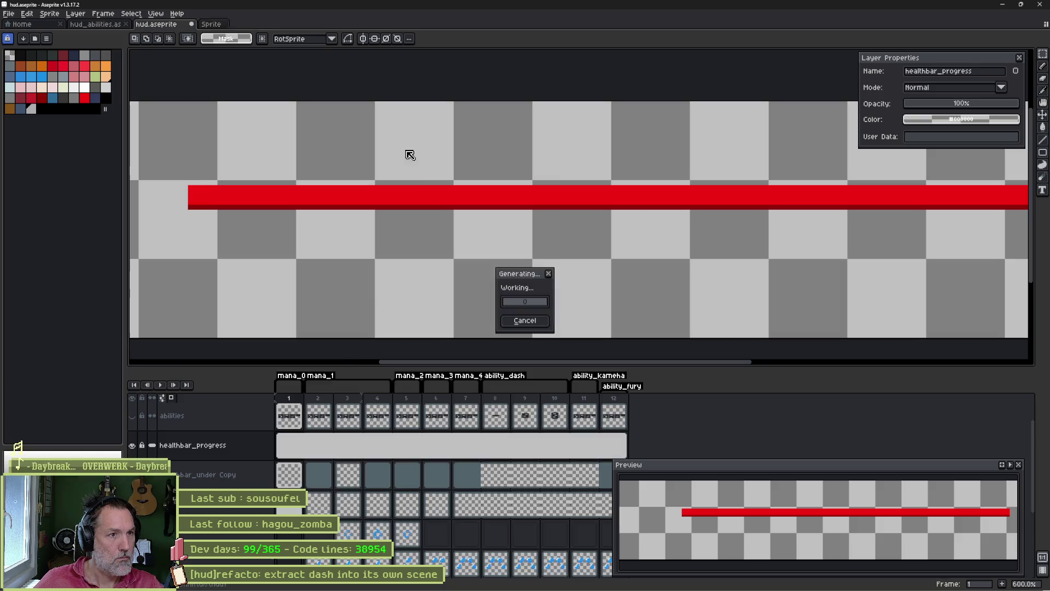
{"action": "left_click", "coordinate": [607, 581]}
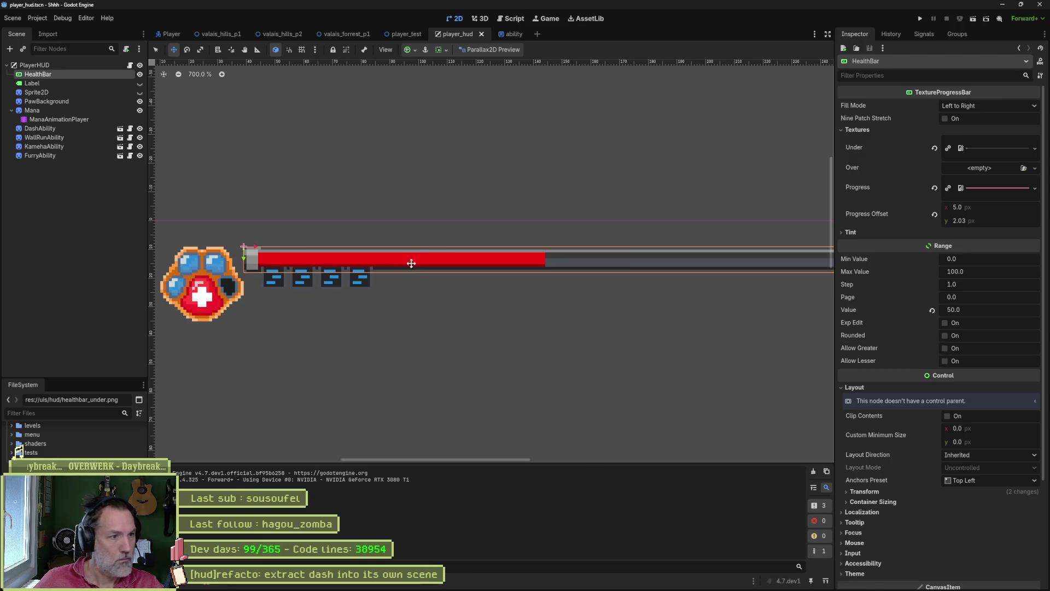
- Run the game, run and dash the cat left and right to check the bar, then stop it
{"action": "key", "text": "F5"}
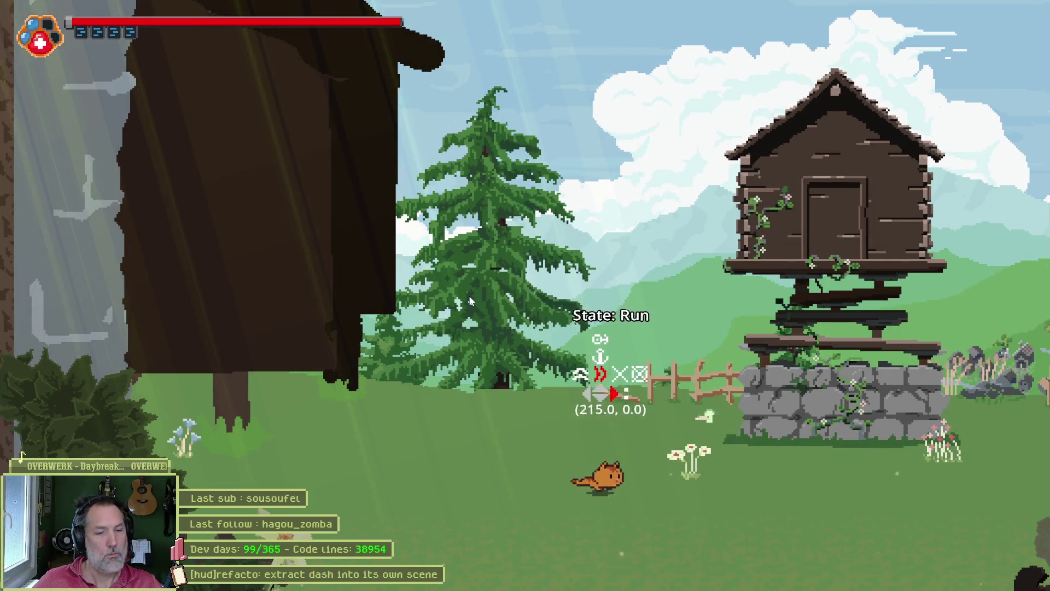
{"action": "key", "text": "Left"}
{"action": "key", "text": "Right"}
{"action": "key", "text": "Left"}
{"action": "key", "text": "Right"}
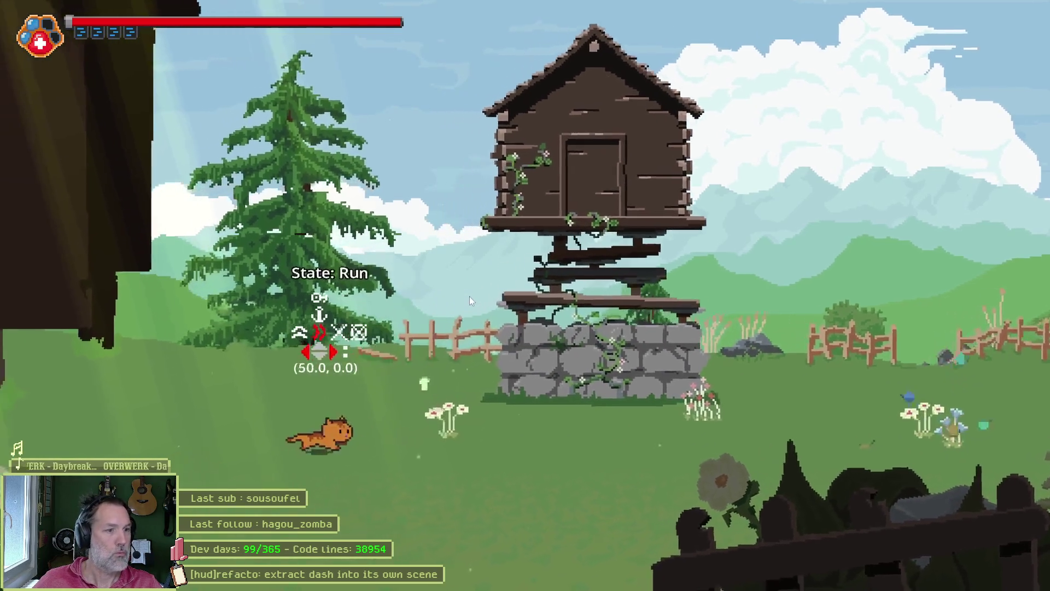
{"action": "key", "text": "shift"}
{"action": "key", "text": "Left"}
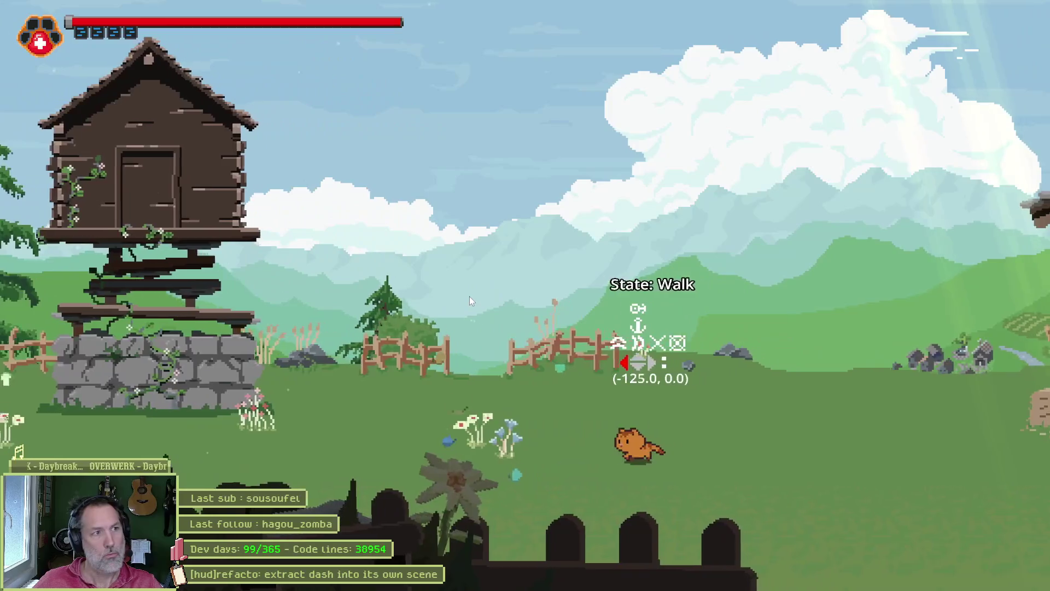
{"action": "key", "text": "Right"}
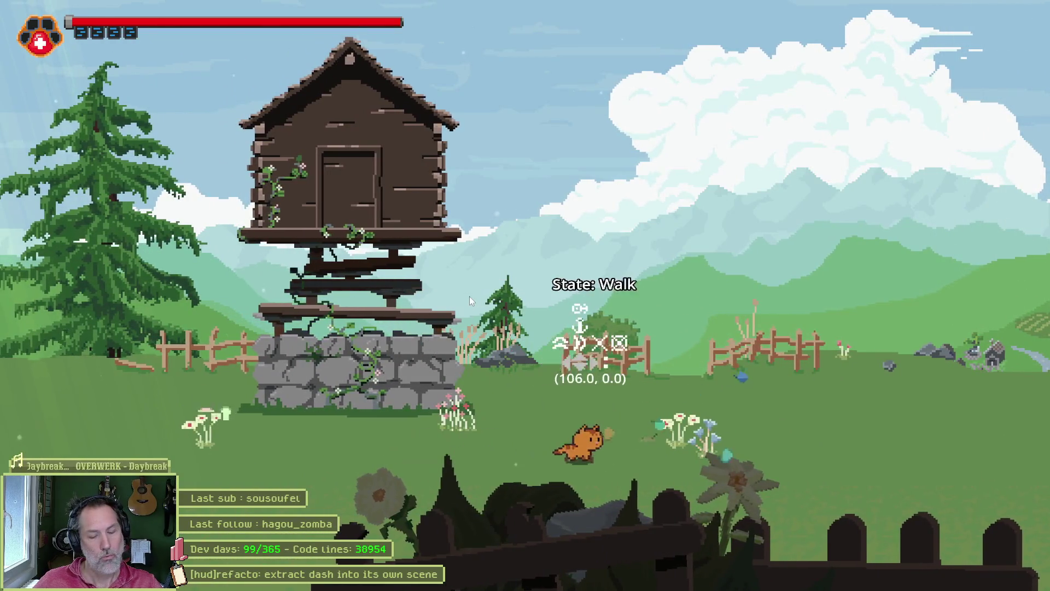
{"action": "key", "text": "F8"}
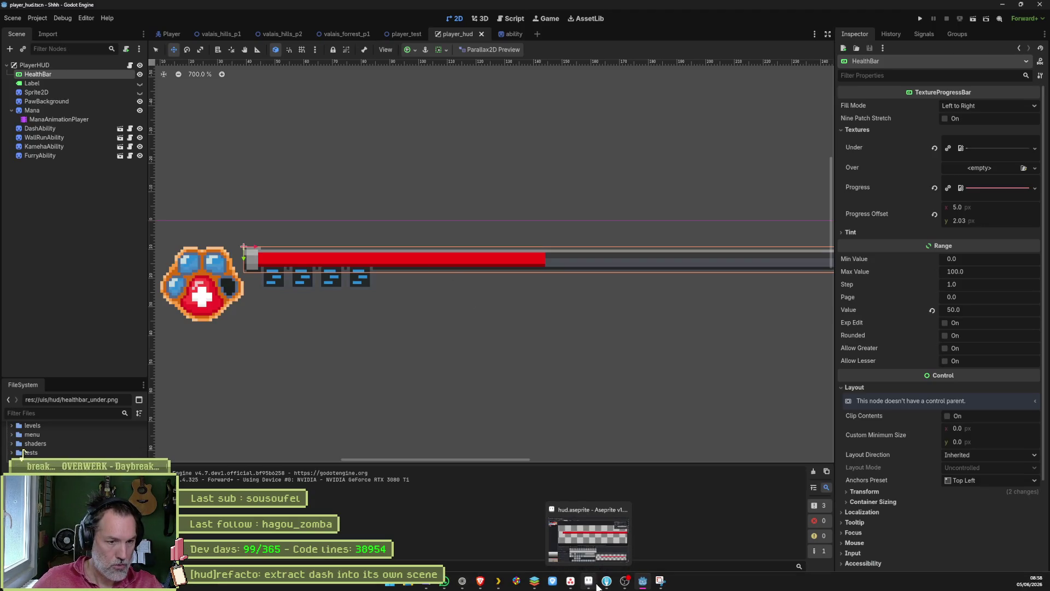
{"action": "left_click", "coordinate": [588, 586]}
{"action": "scroll", "coordinate": [389, 446], "scroll_direction": "up", "scroll_amount": 5}
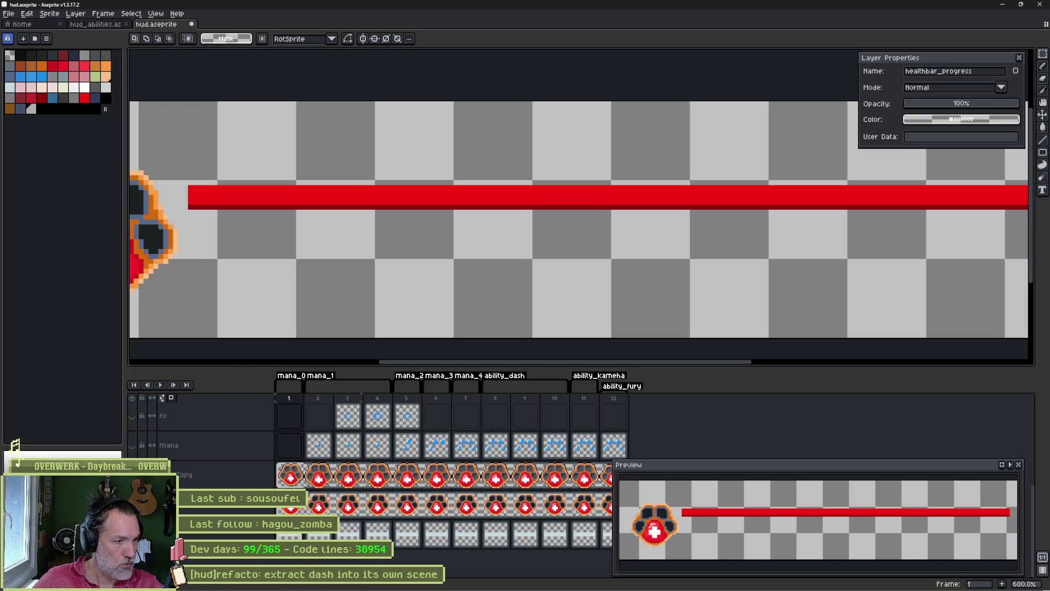
- Centre the paw icon and try the Outline effect on it, then discard it
{"action": "left_click_drag", "start_coordinate": [193, 337], "coordinate": [568, 266]}
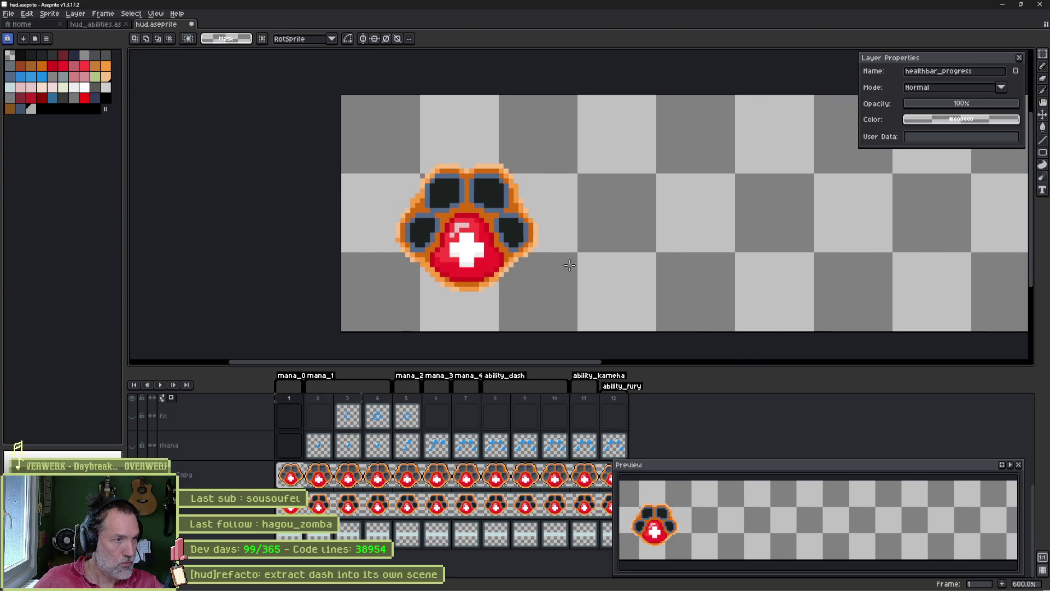
{"action": "scroll", "coordinate": [419, 221], "scroll_direction": "up", "scroll_amount": 3}
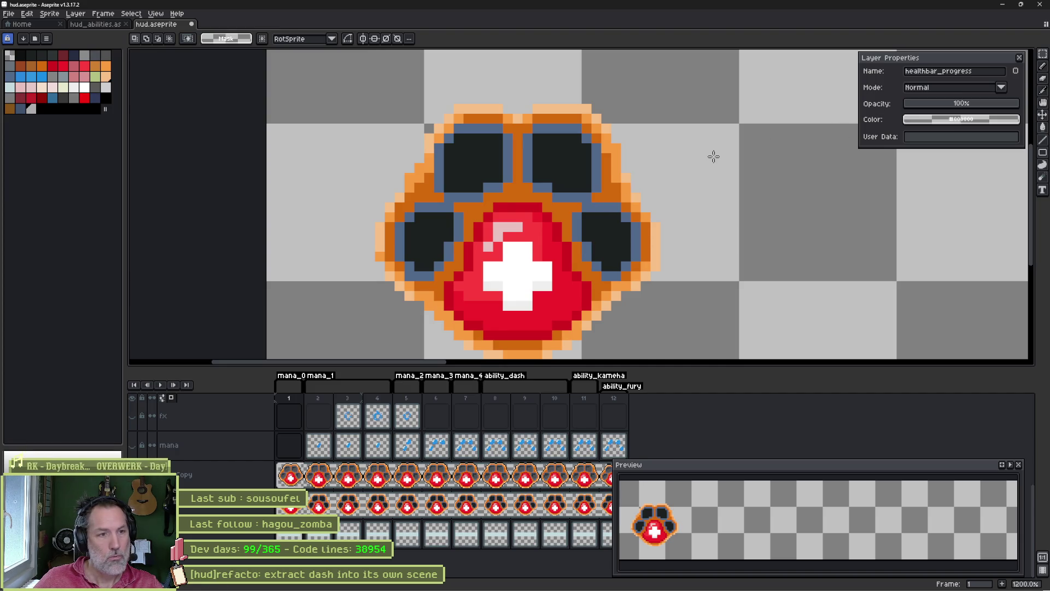
{"action": "key", "text": "shift+o"}
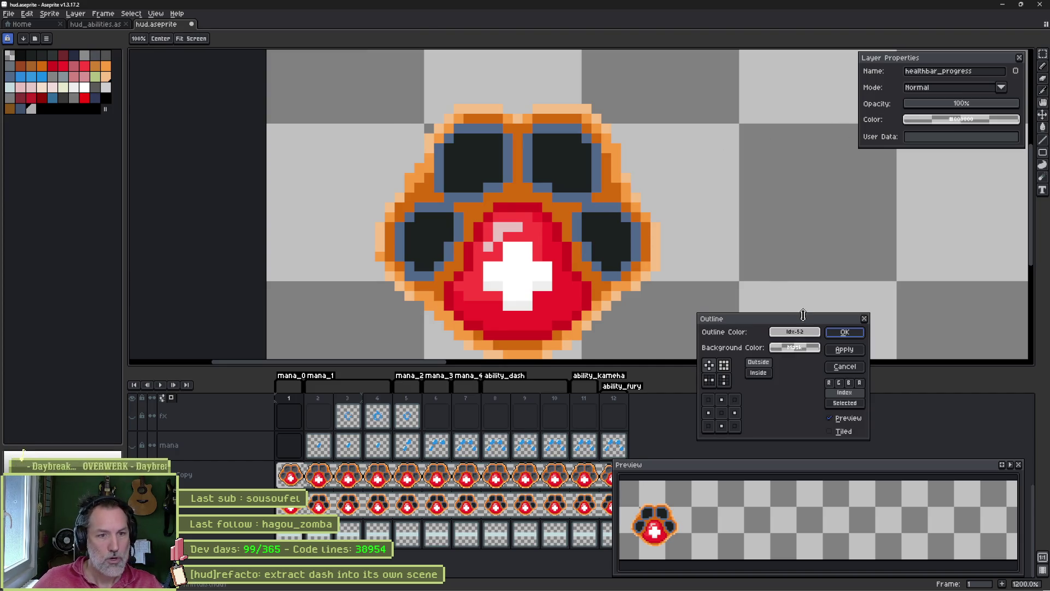
{"action": "left_click", "coordinate": [853, 350]}
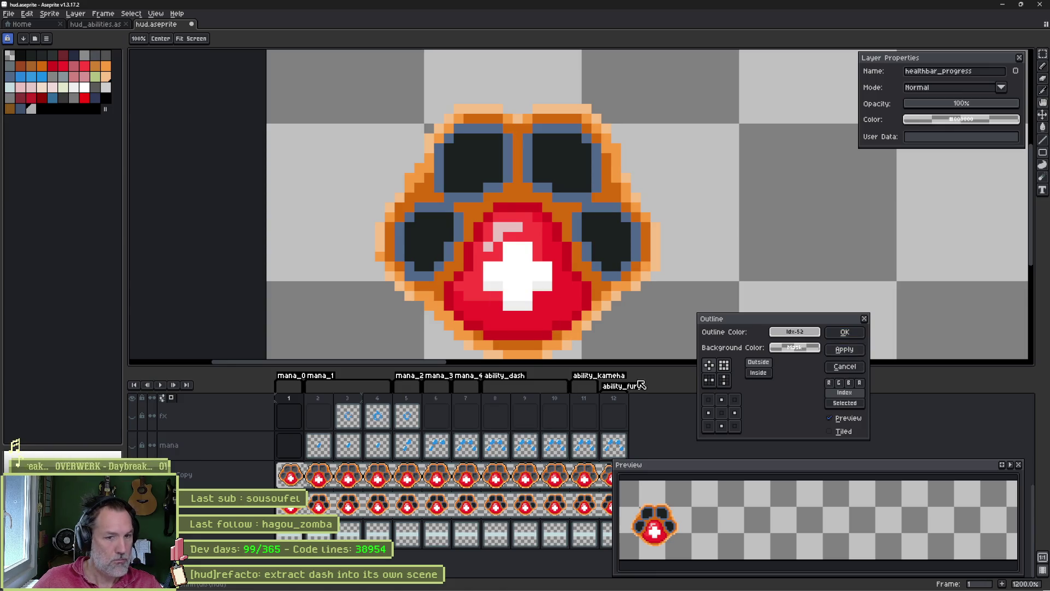
{"action": "left_click", "coordinate": [842, 366]}
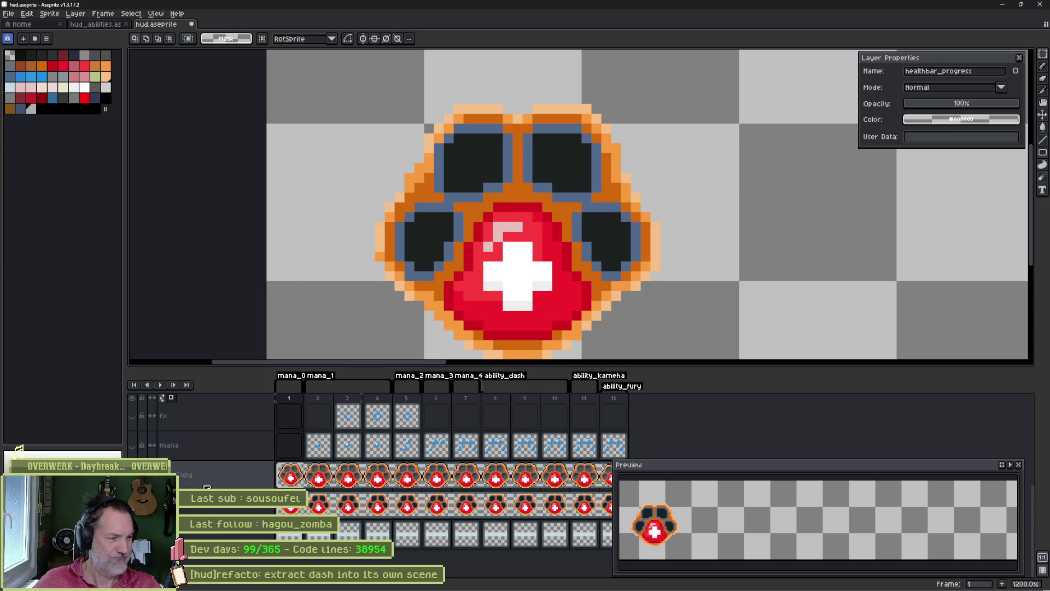
- Set layer visibility so the paw shows without the red fill, and select the paw layer
{"action": "scroll", "coordinate": [223, 507], "scroll_direction": "up", "scroll_amount": 1}
{"action": "scroll", "coordinate": [224, 507], "scroll_direction": "up", "scroll_amount": 4}
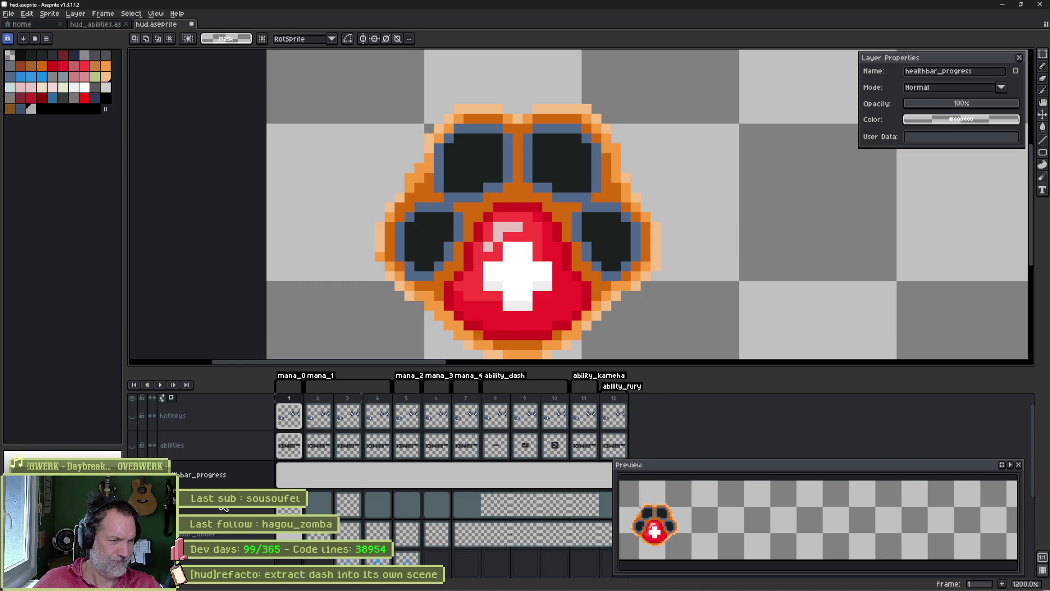
{"action": "left_click", "coordinate": [132, 474]}
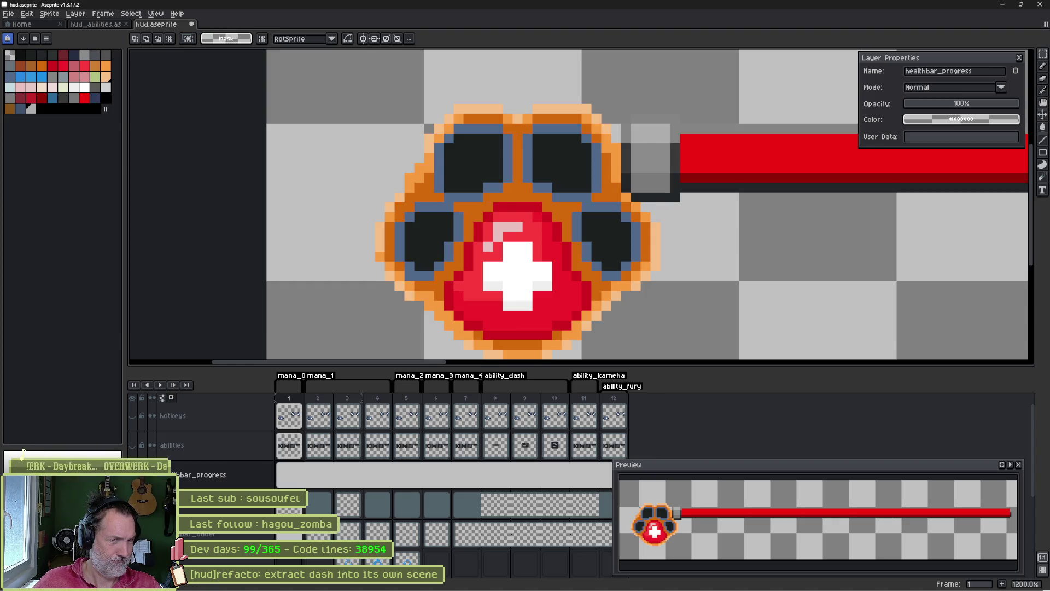
{"action": "left_click", "coordinate": [132, 533]}
{"action": "scroll", "coordinate": [132, 533], "scroll_direction": "down", "scroll_amount": 5}
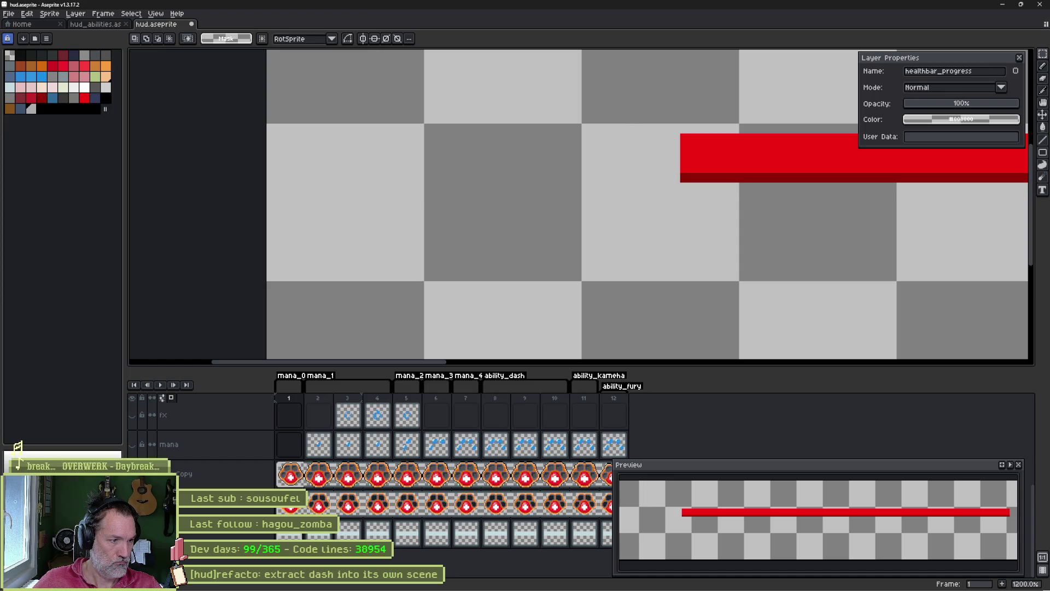
{"action": "left_click", "coordinate": [132, 474]}
{"action": "left_click", "coordinate": [132, 533]}
{"action": "left_click", "coordinate": [289, 504]}
- Add an inside outline to the paw in a darker orange-brown
{"action": "key", "text": "shift+o"}
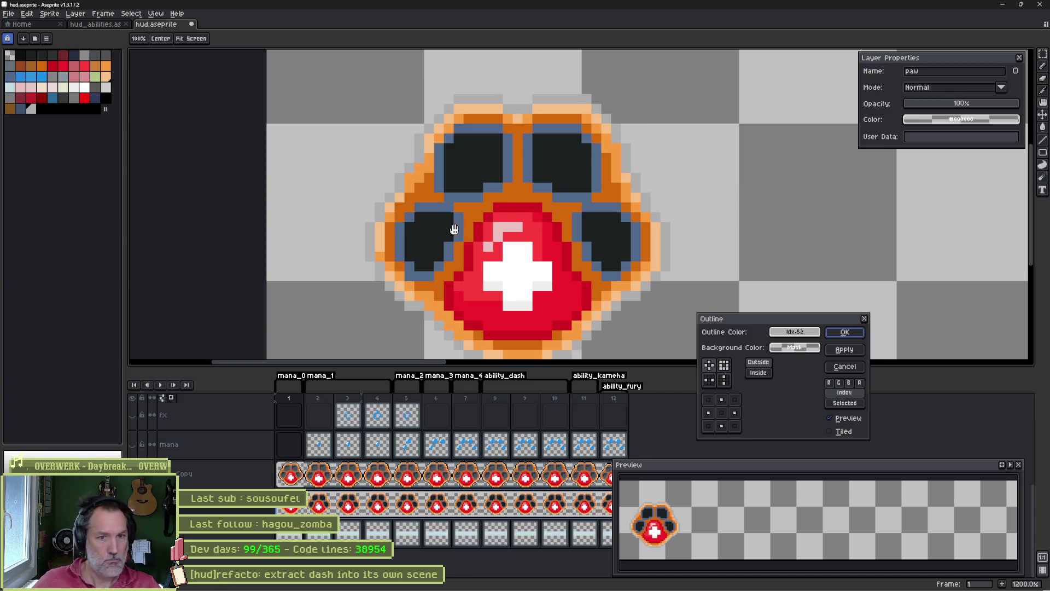
{"action": "left_click", "coordinate": [758, 372]}
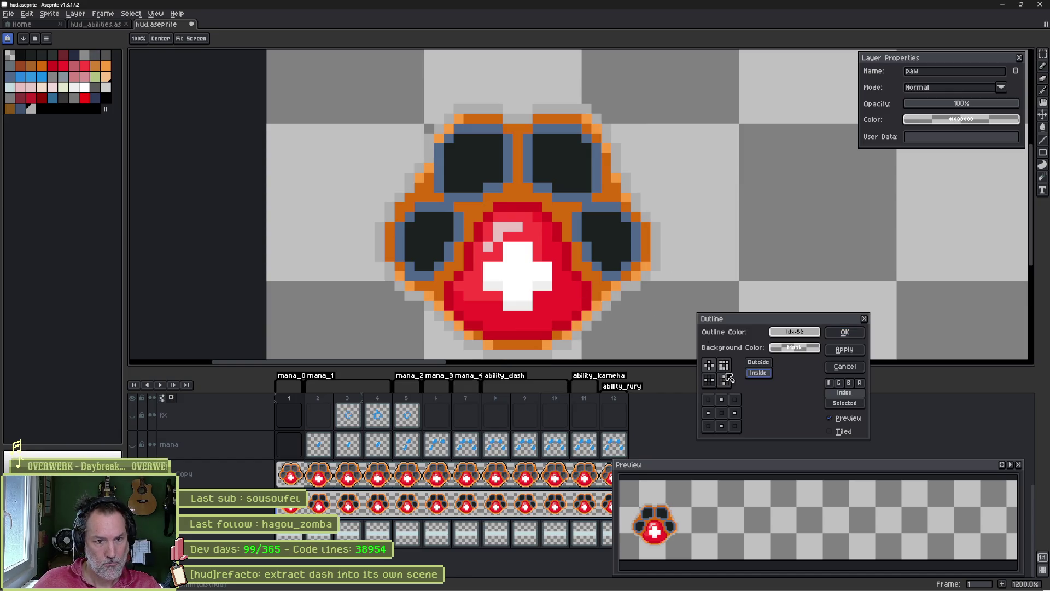
{"action": "left_click", "coordinate": [777, 332]}
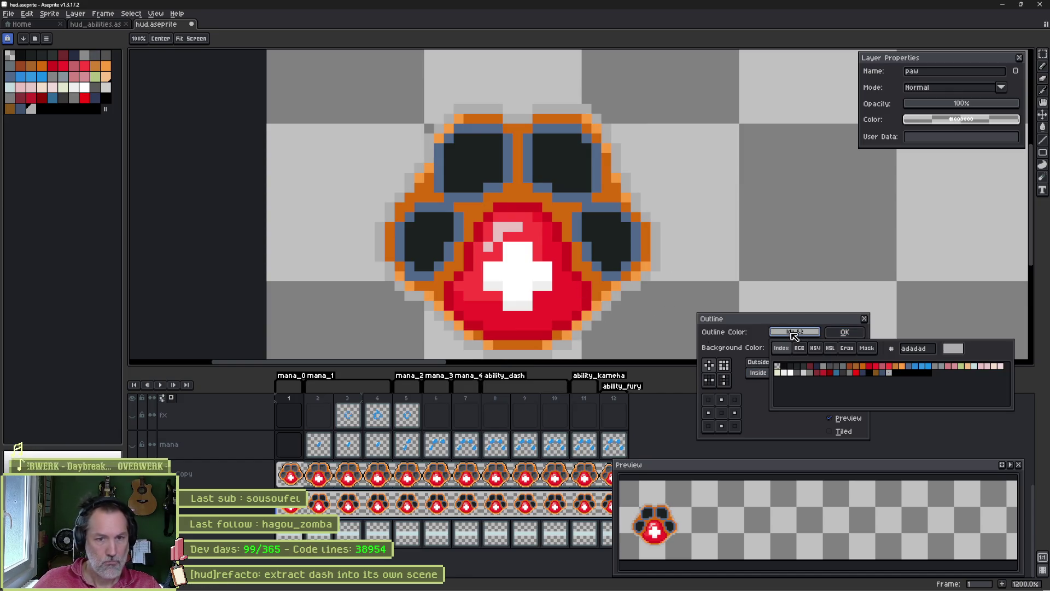
{"action": "left_click", "coordinate": [853, 370]}
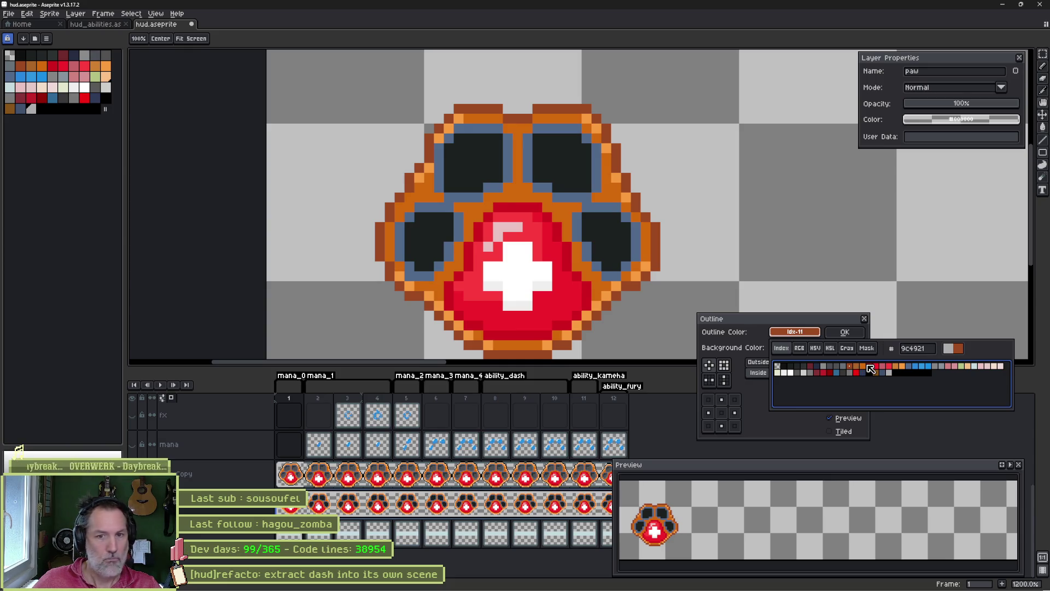
{"action": "left_click", "coordinate": [846, 333]}
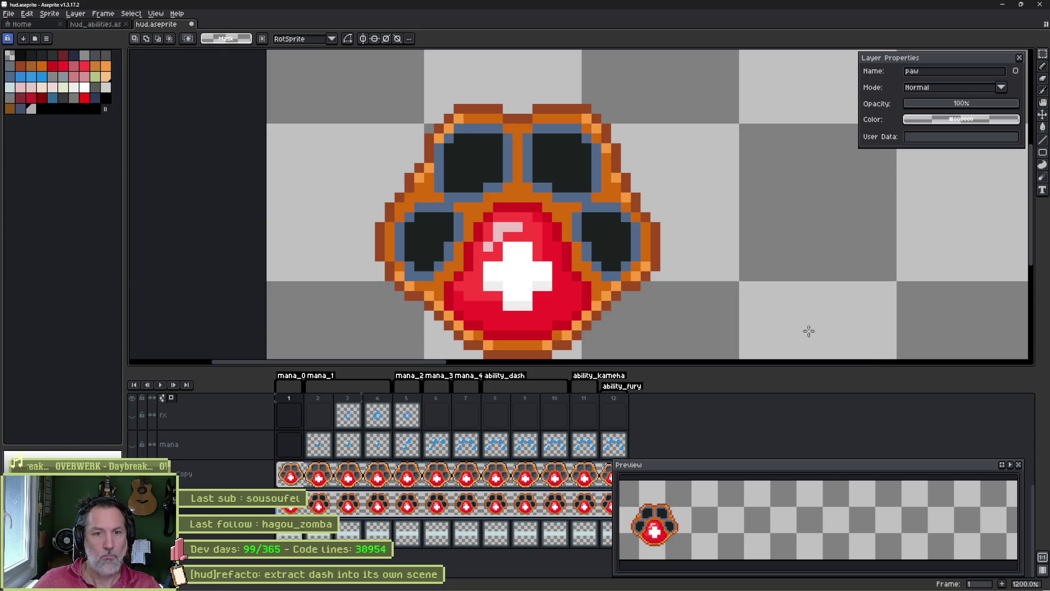
- Export the paw as a sprite sheet over paw_background.png and run the game in Godot
{"action": "key", "text": "ctrl+e"}
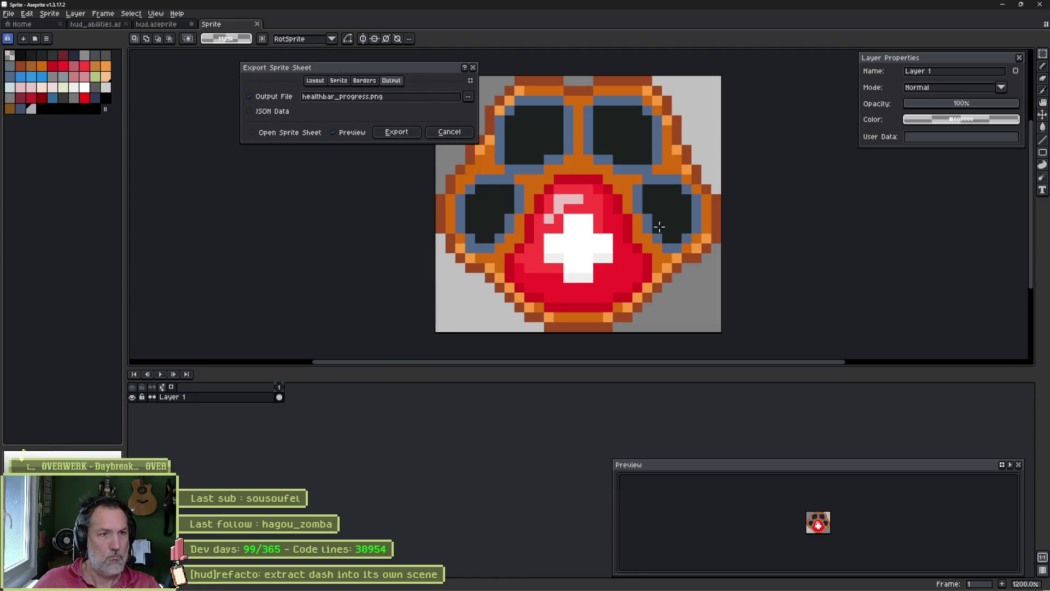
{"action": "left_click", "coordinate": [469, 97]}
{"action": "left_click", "coordinate": [481, 102]}
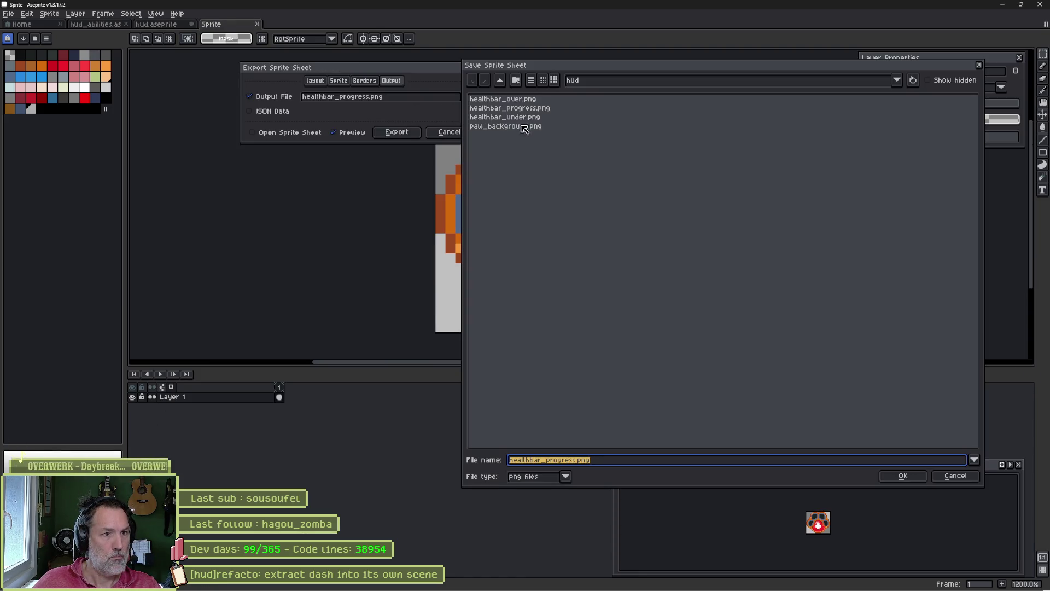
{"action": "double_click", "coordinate": [522, 127]}
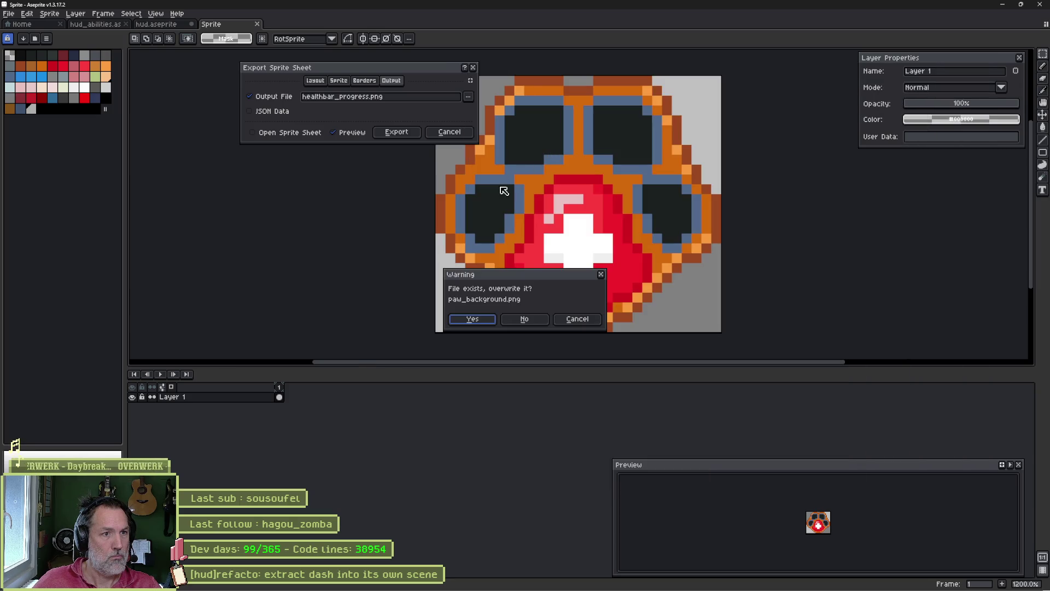
{"action": "left_click", "coordinate": [472, 319]}
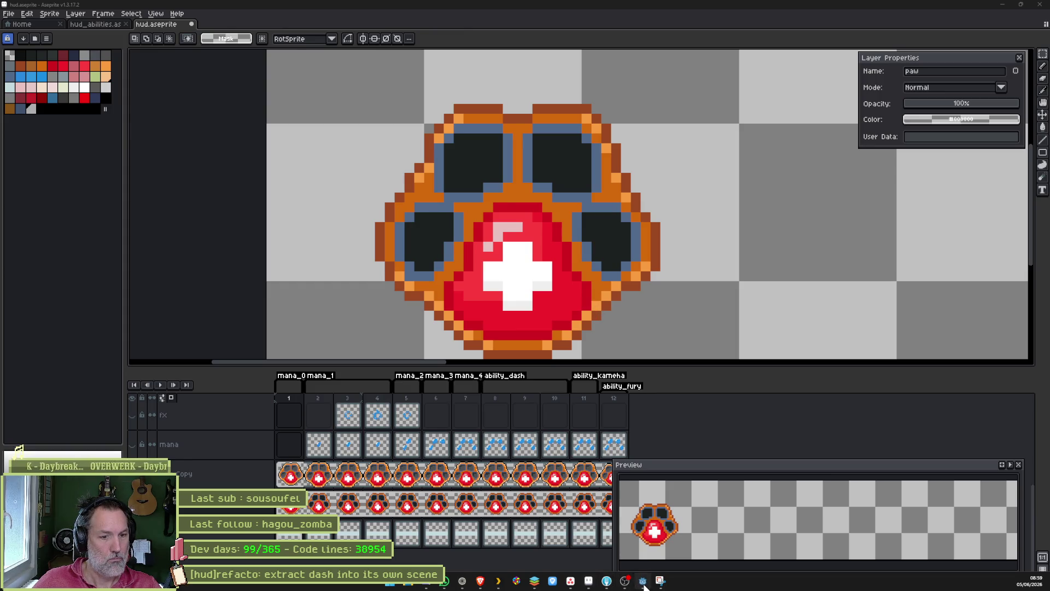
{"action": "left_click", "coordinate": [644, 583]}
{"action": "key", "text": "F5"}
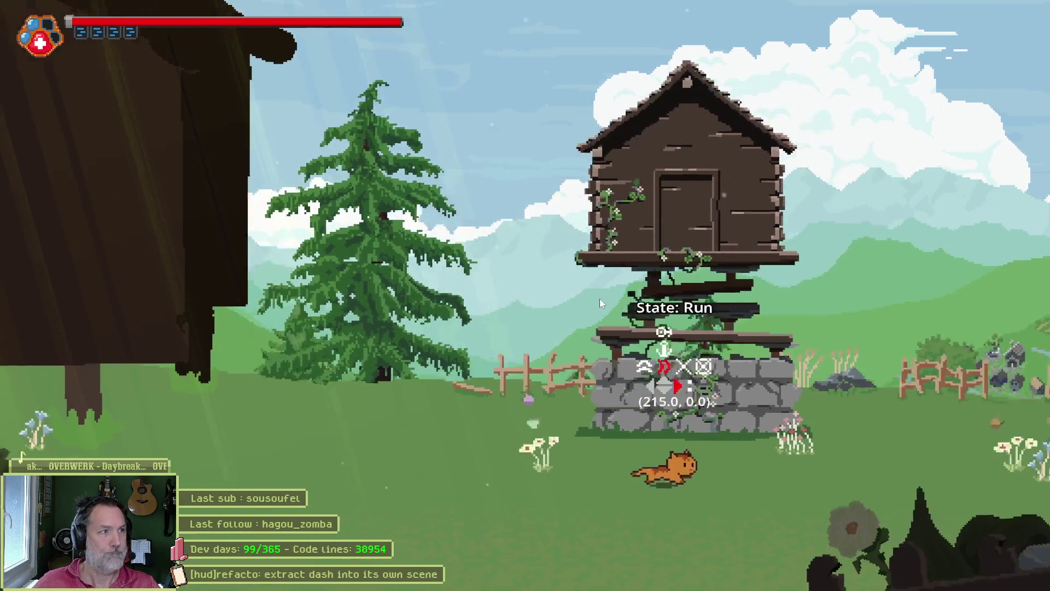
{"action": "key", "text": "Left"}
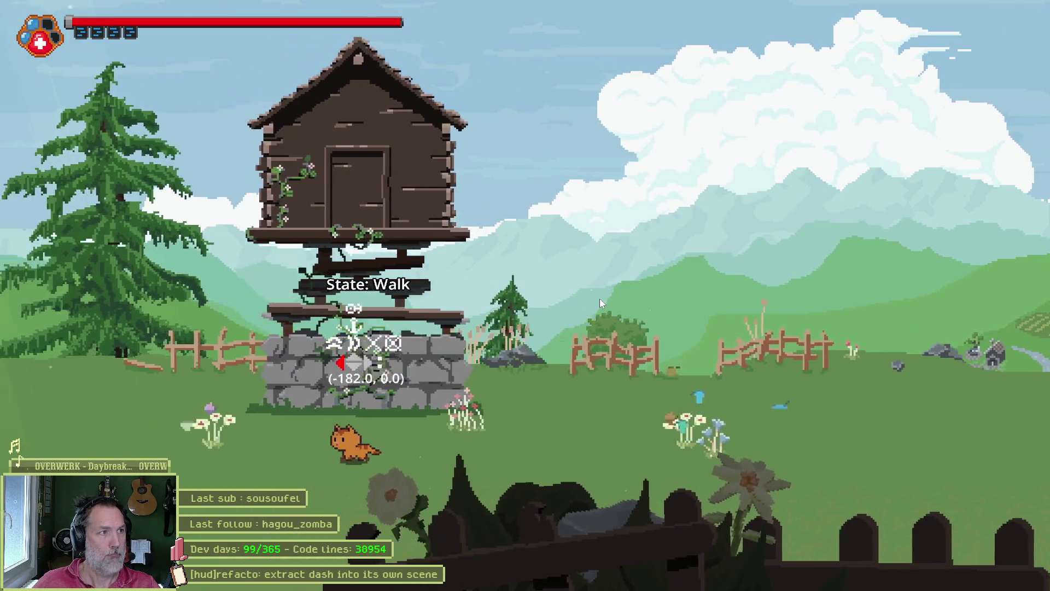
{"action": "key", "text": "Right"}
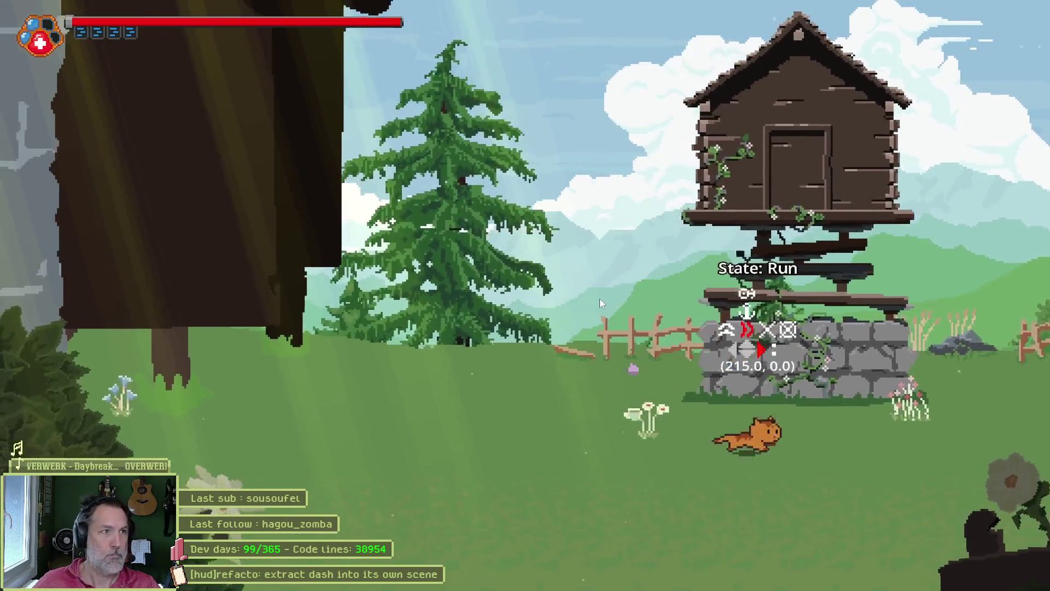
{"action": "key", "text": "Left"}
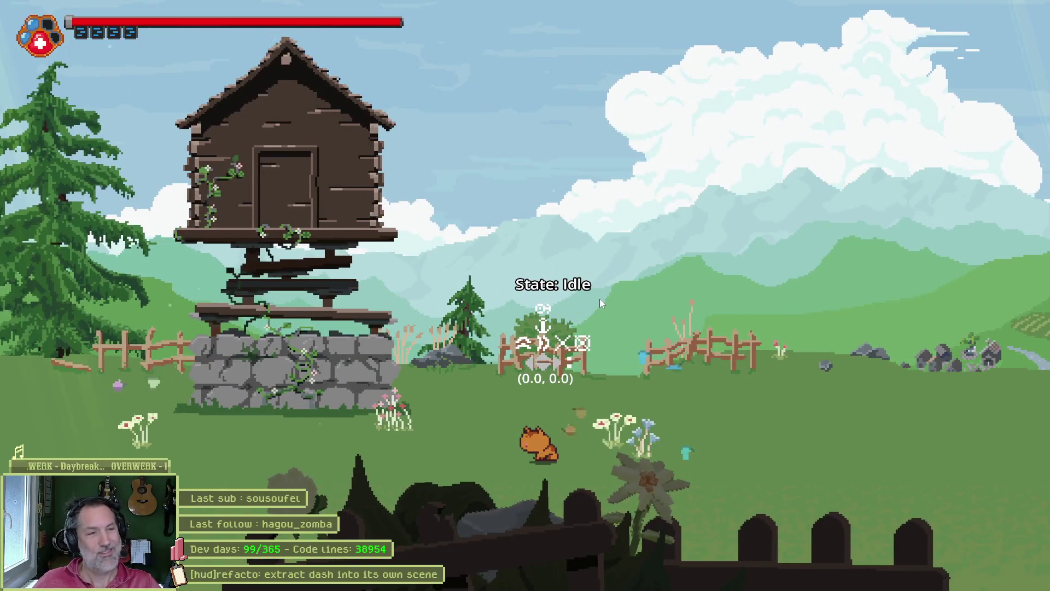
{"action": "key", "text": "F8"}
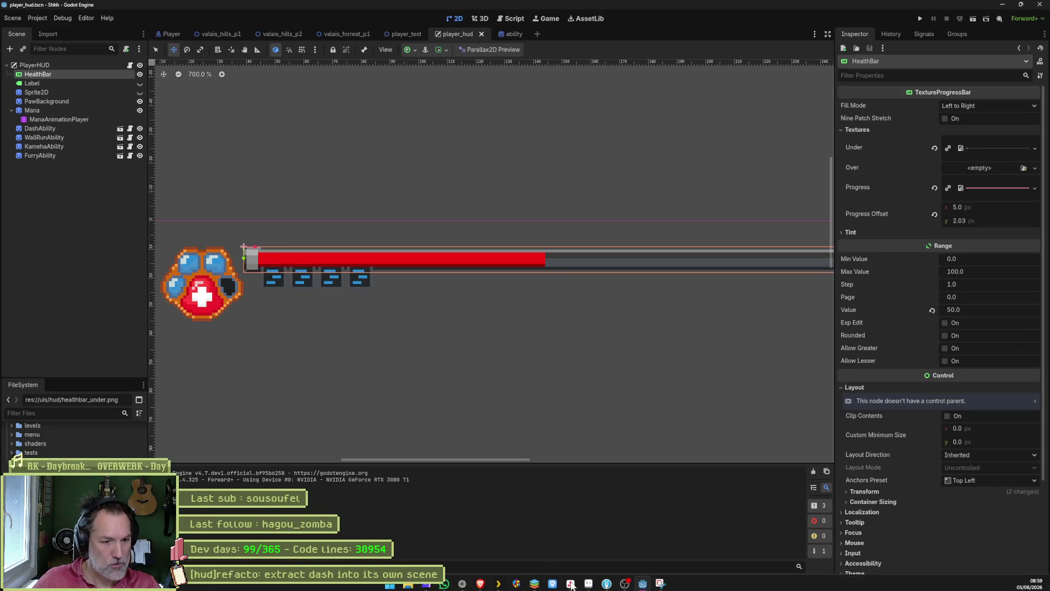
{"action": "left_click", "coordinate": [588, 581]}
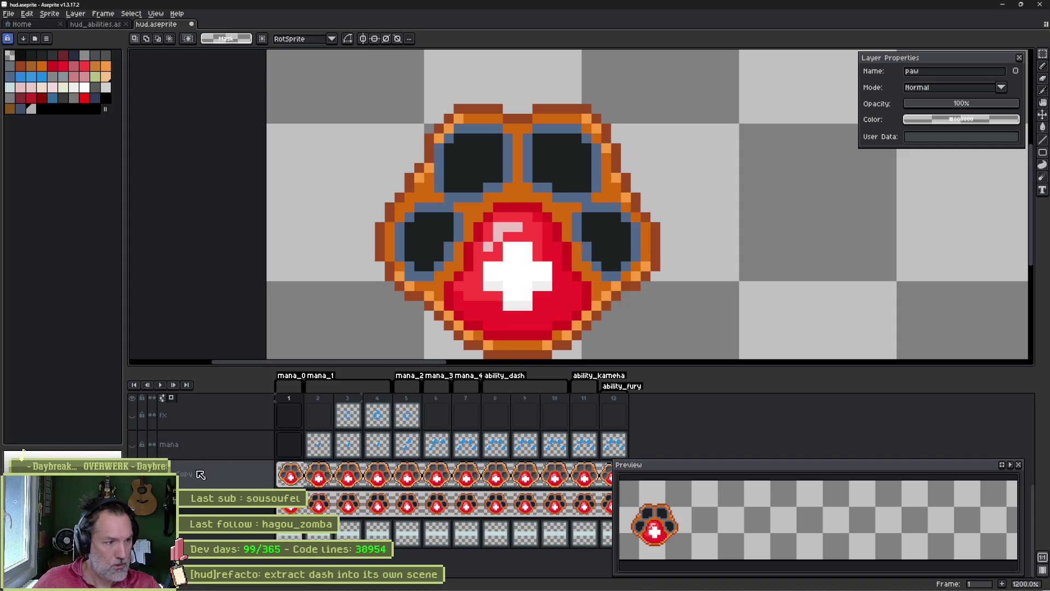
- Toggle the healthbar_under Copy layer on and off to compare it with the original bar
{"action": "scroll", "coordinate": [448, 470], "scroll_direction": "up", "scroll_amount": 2}
{"action": "scroll", "coordinate": [449, 471], "scroll_direction": "up", "scroll_amount": 1}
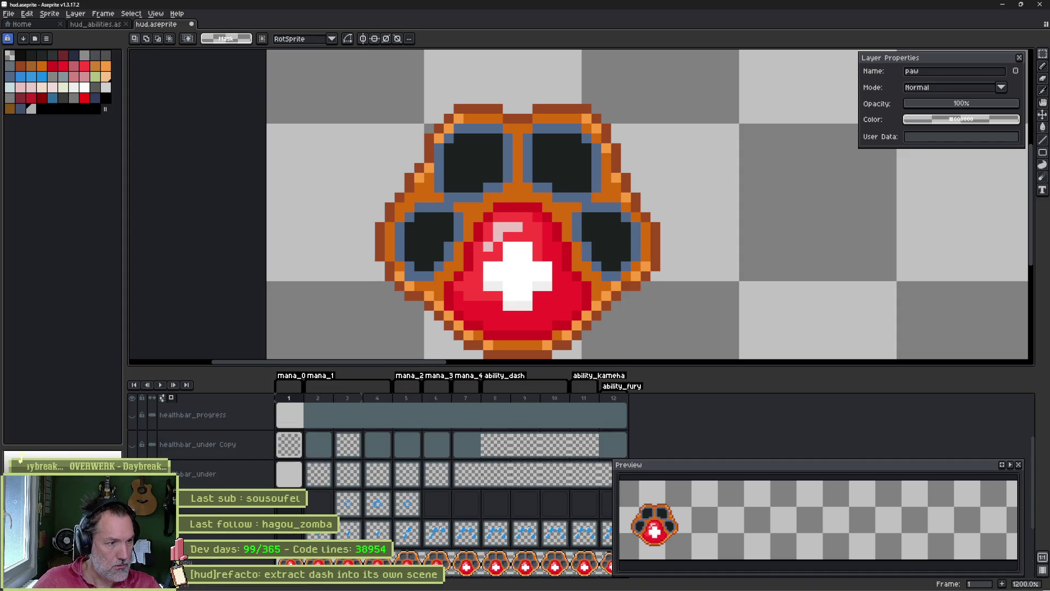
{"action": "left_click", "coordinate": [133, 444]}
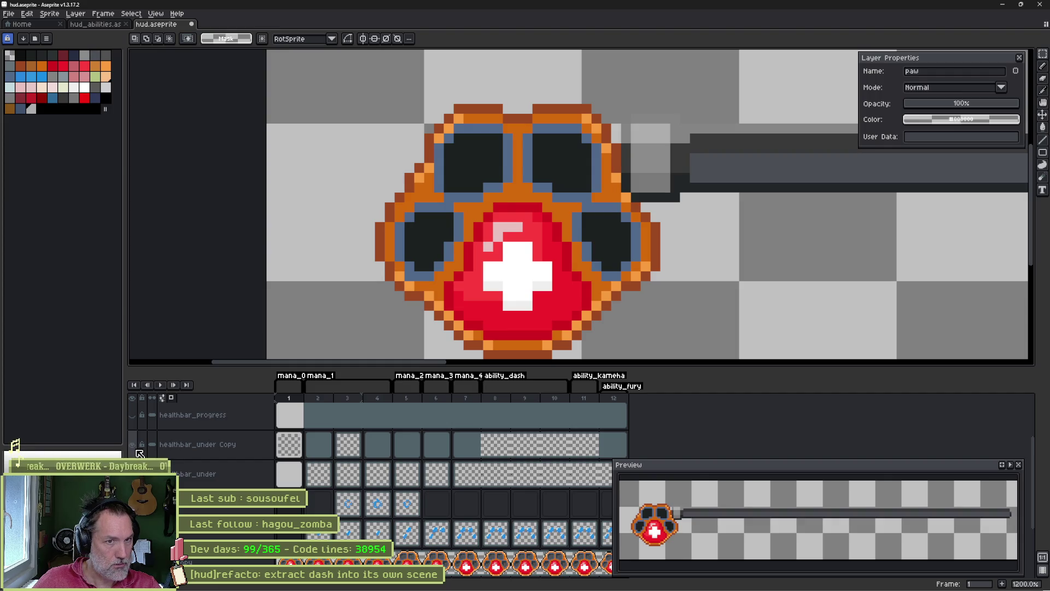
{"action": "left_click", "coordinate": [132, 444]}
{"action": "left_click", "coordinate": [132, 444]}
{"action": "left_click", "coordinate": [132, 444]}
- Rename healthbar_under to healthbar_under_old and 'healthbar_under Copy' to healthbar_under
{"action": "left_click", "coordinate": [217, 484]}
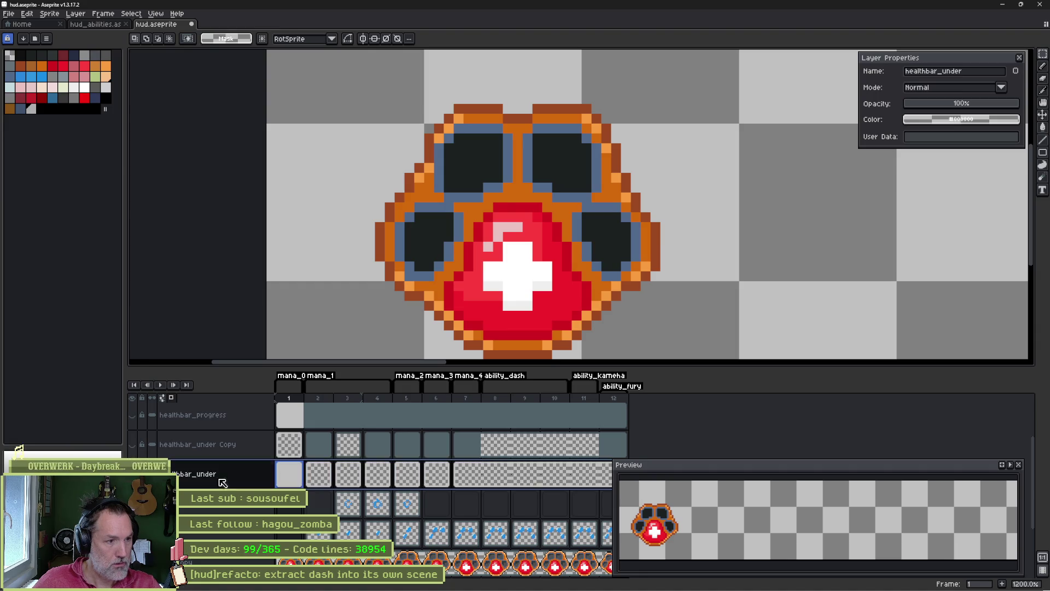
{"action": "double_click", "coordinate": [217, 484]}
{"action": "type", "text": "ld"}
{"action": "key", "text": "Return"}
{"action": "double_click", "coordinate": [230, 450]}
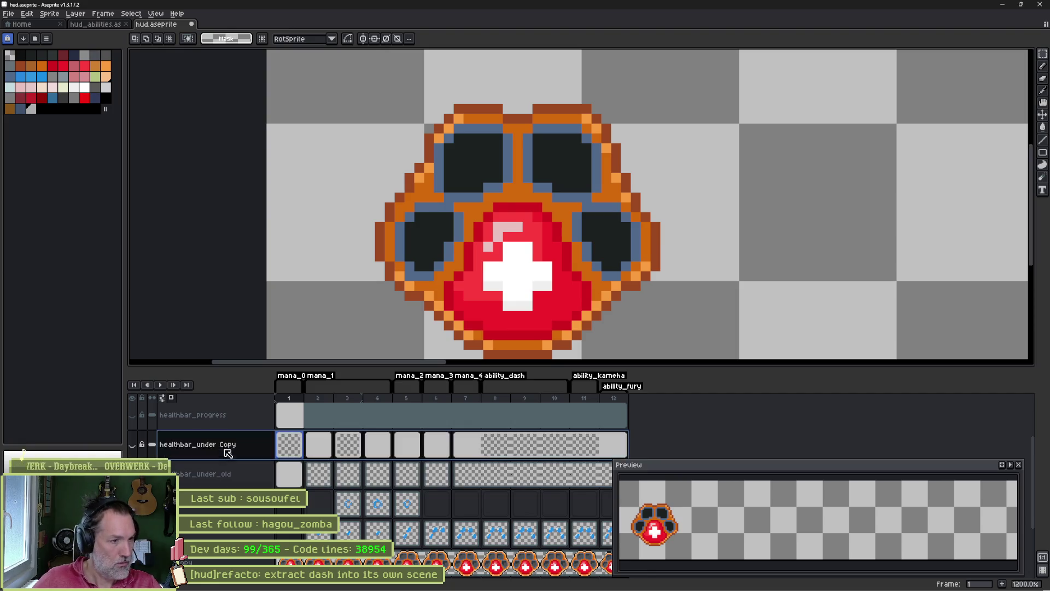
{"action": "key", "text": "End"}
{"action": "key", "text": "BackSpace"}
{"action": "key", "text": "BackSpace"}
{"action": "key", "text": "BackSpace"}
{"action": "key", "text": "Return"}
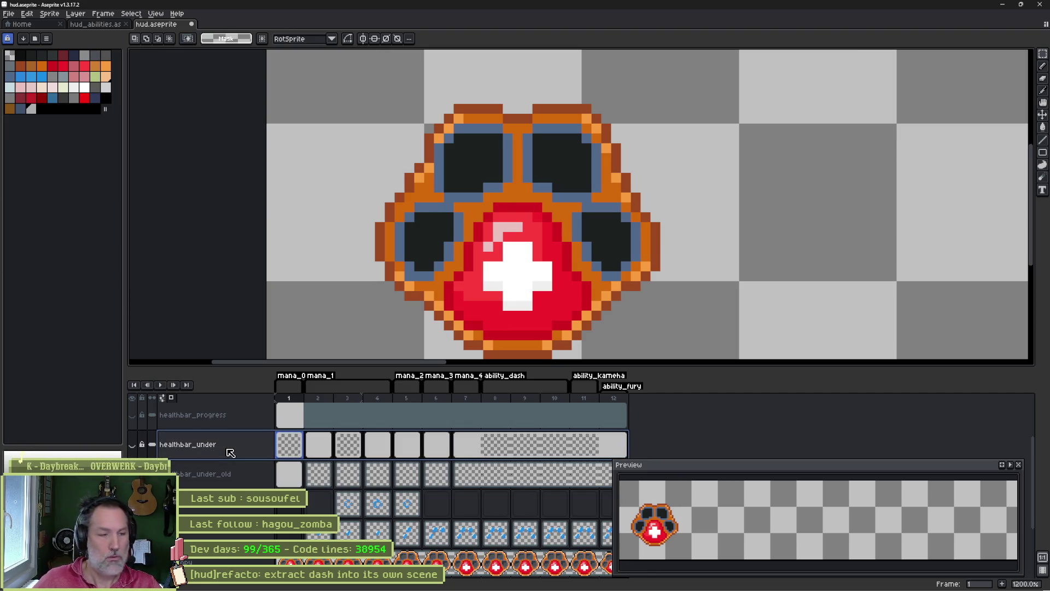
- Show only the new healthbar_under layer and pick orange as the paint colour
{"action": "left_click", "coordinate": [132, 444]}
{"action": "left_click", "coordinate": [132, 444], "text": "alt"}
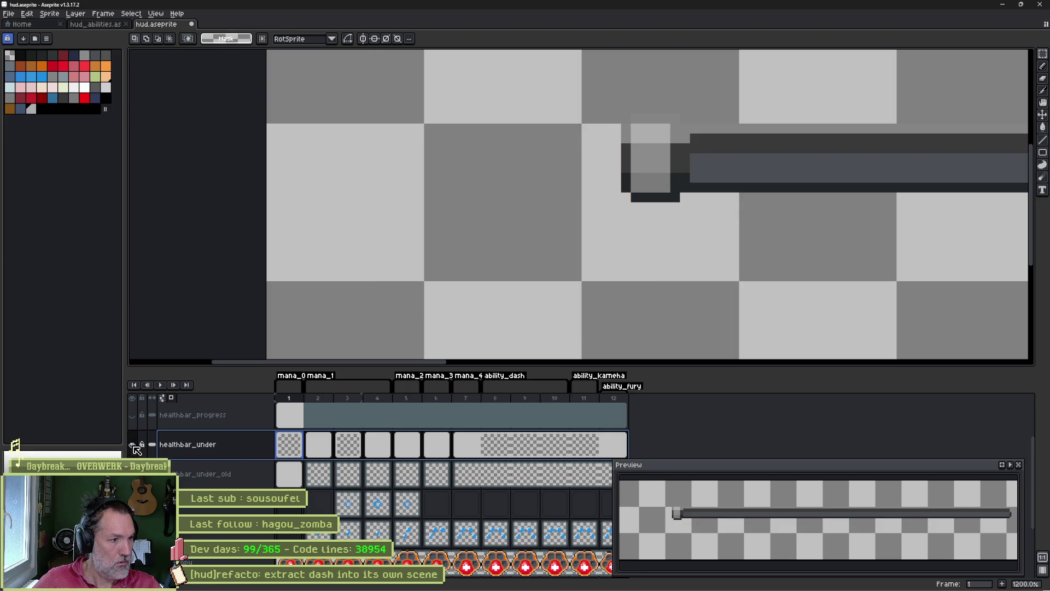
{"action": "scroll", "coordinate": [628, 206], "scroll_direction": "down", "scroll_amount": 3}
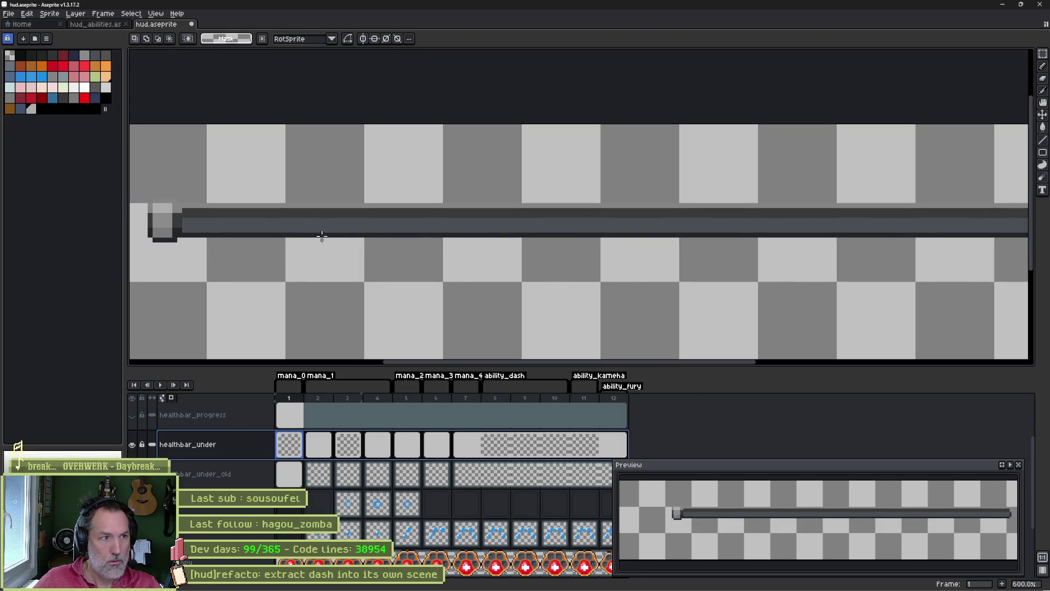
{"action": "left_click", "coordinate": [106, 66]}
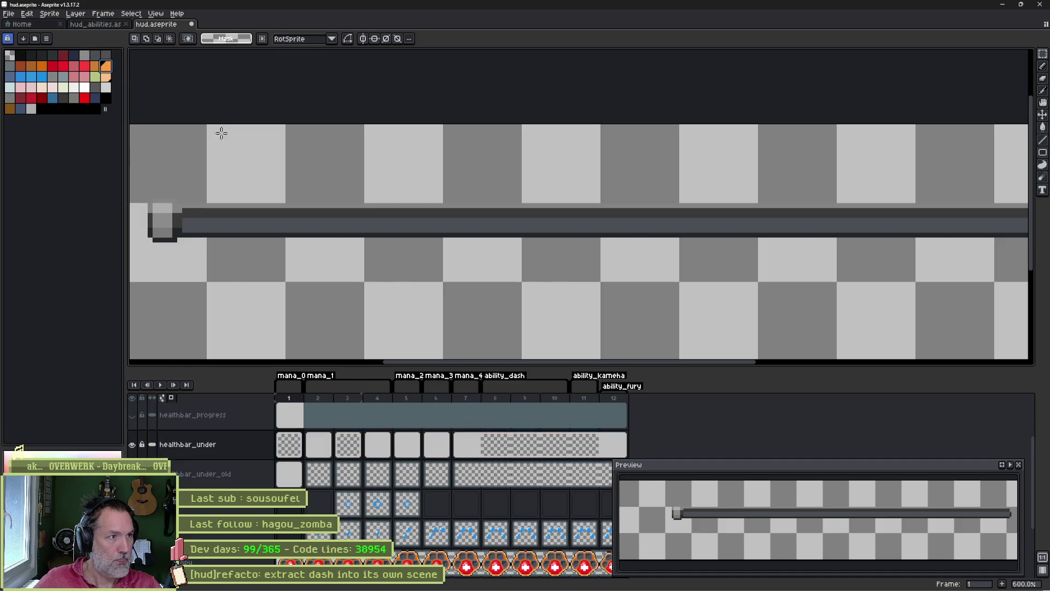
- Paint-bucket the grey bar's top row orange and its bottom row a darker orange
{"action": "key", "text": "g"}
{"action": "left_click", "coordinate": [289, 208]}
{"action": "scroll", "coordinate": [347, 215], "scroll_direction": "down", "scroll_amount": 1}
{"action": "scroll", "coordinate": [384, 216], "scroll_direction": "down", "scroll_amount": 1}
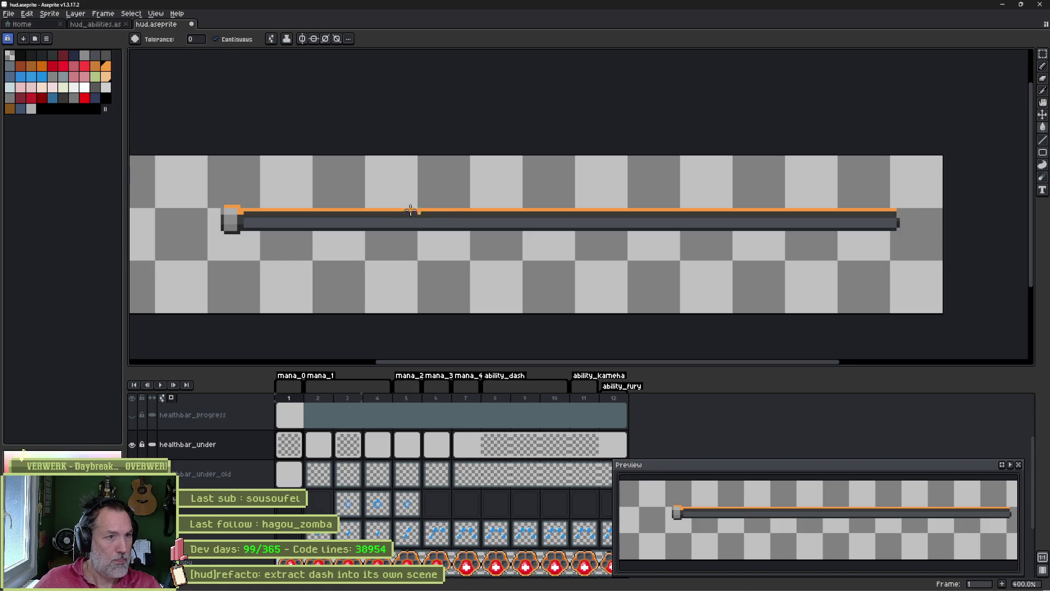
{"action": "left_click", "coordinate": [22, 68]}
{"action": "left_click", "coordinate": [338, 228]}
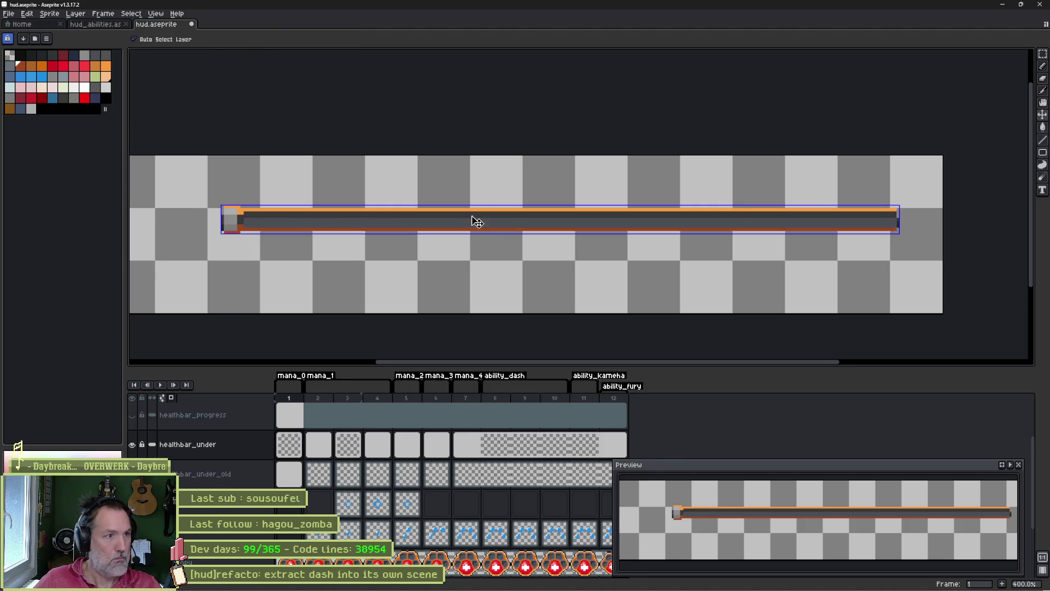
- Export the bar as a sprite sheet over healthbar_under.png, confirming the overwrite
{"action": "key", "text": "ctrl+e"}
{"action": "left_click", "coordinate": [468, 97]}
{"action": "left_click", "coordinate": [475, 110]}
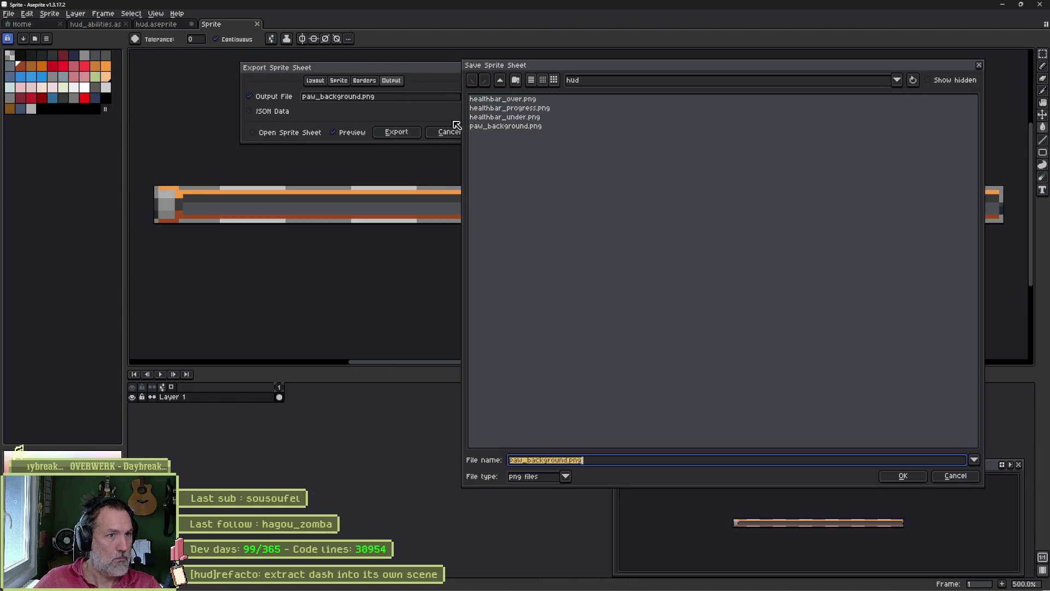
{"action": "double_click", "coordinate": [525, 117]}
{"action": "left_click", "coordinate": [481, 320]}
{"action": "left_click", "coordinate": [396, 132]}
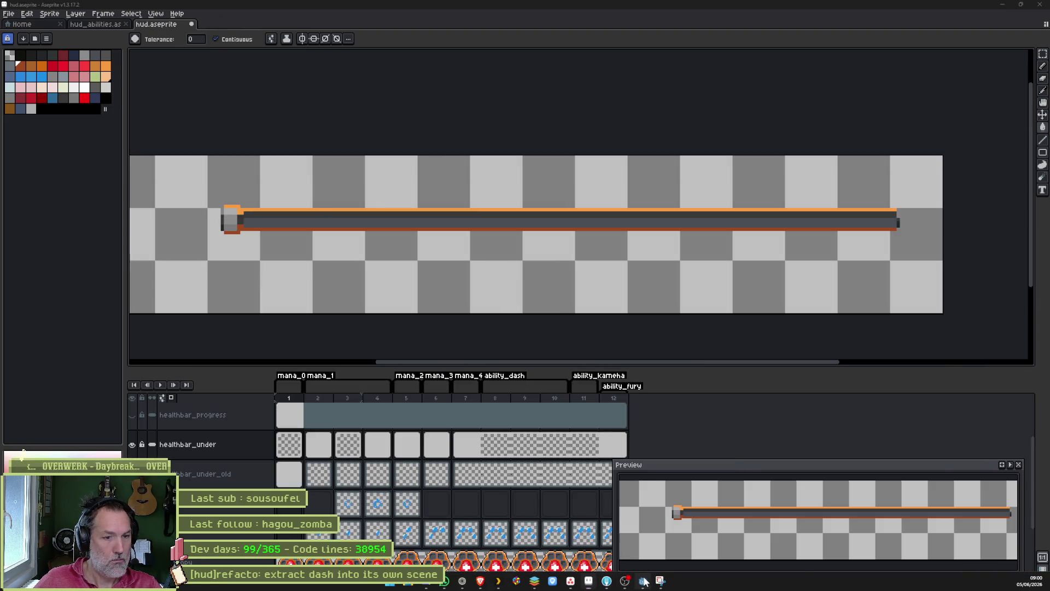
{"action": "key", "text": "alt+Tab"}
{"action": "key", "text": "F5"}
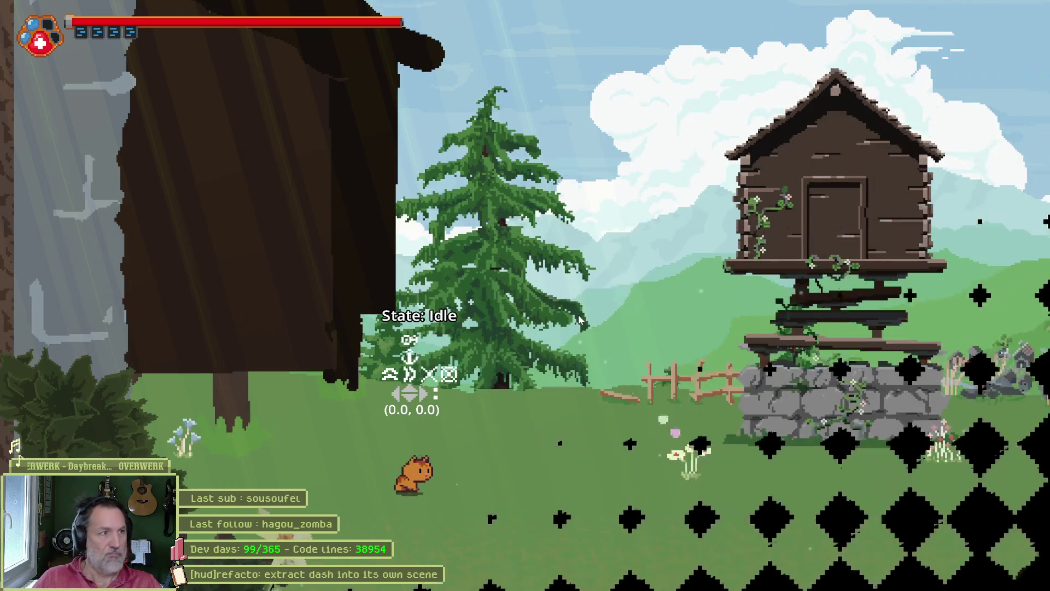
{"action": "key", "text": "Right"}
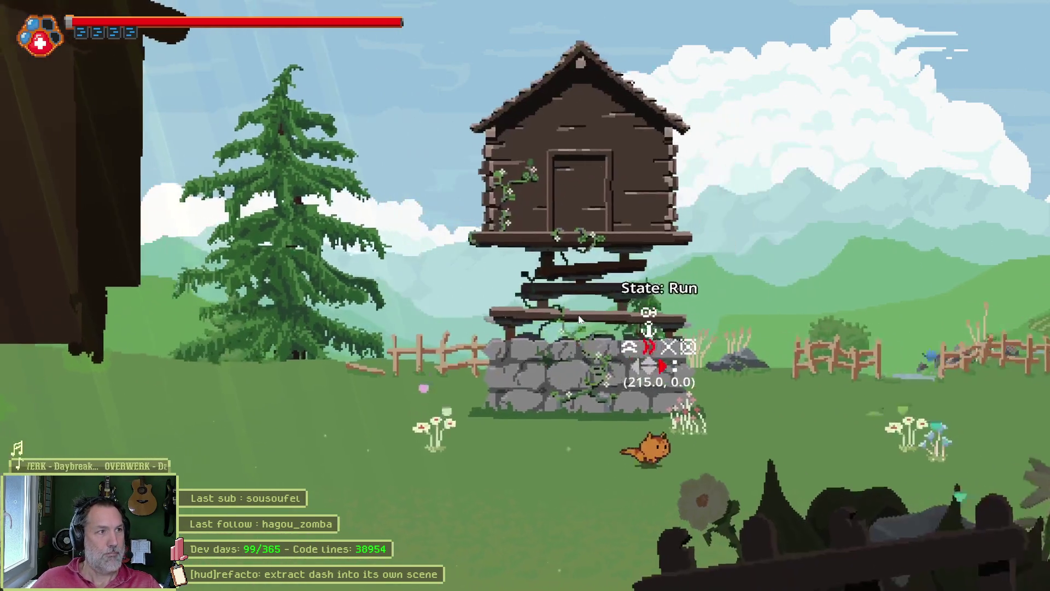
{"action": "key", "text": "Left"}
{"action": "key", "text": "shift"}
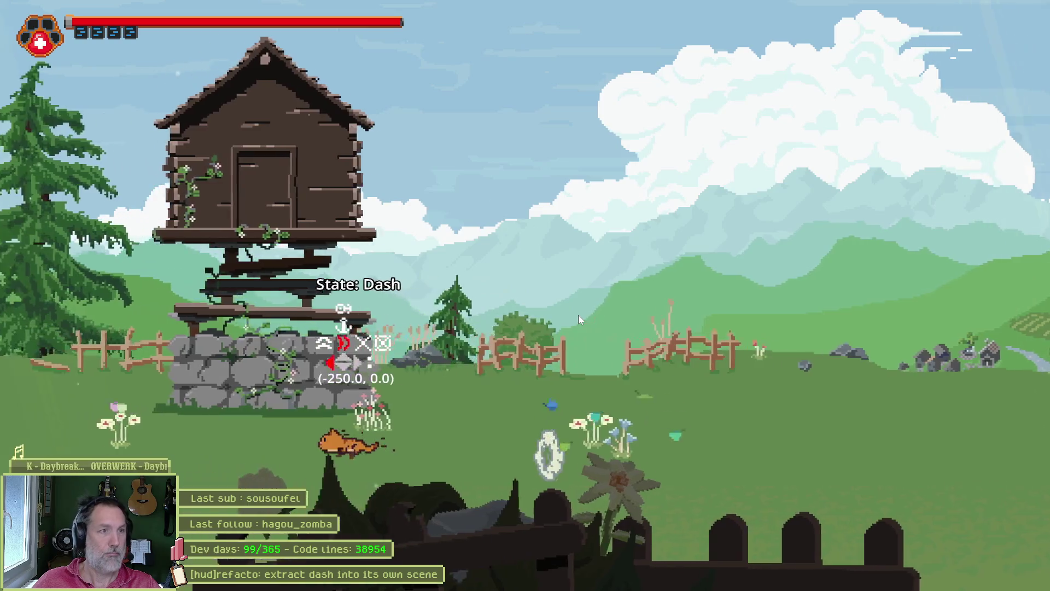
{"action": "key", "text": "Right"}
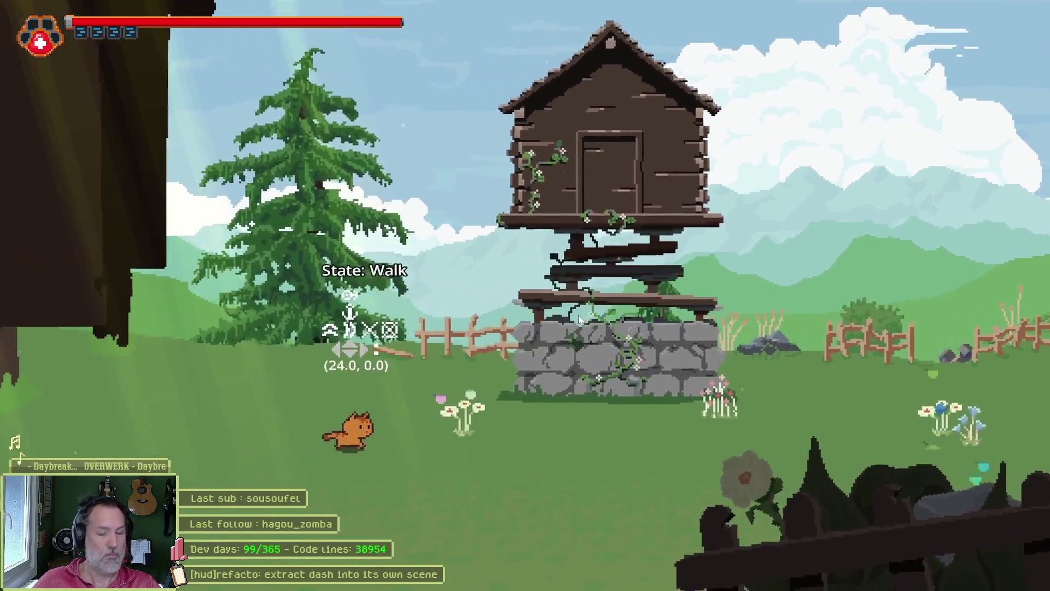
{"action": "key", "text": "F8"}
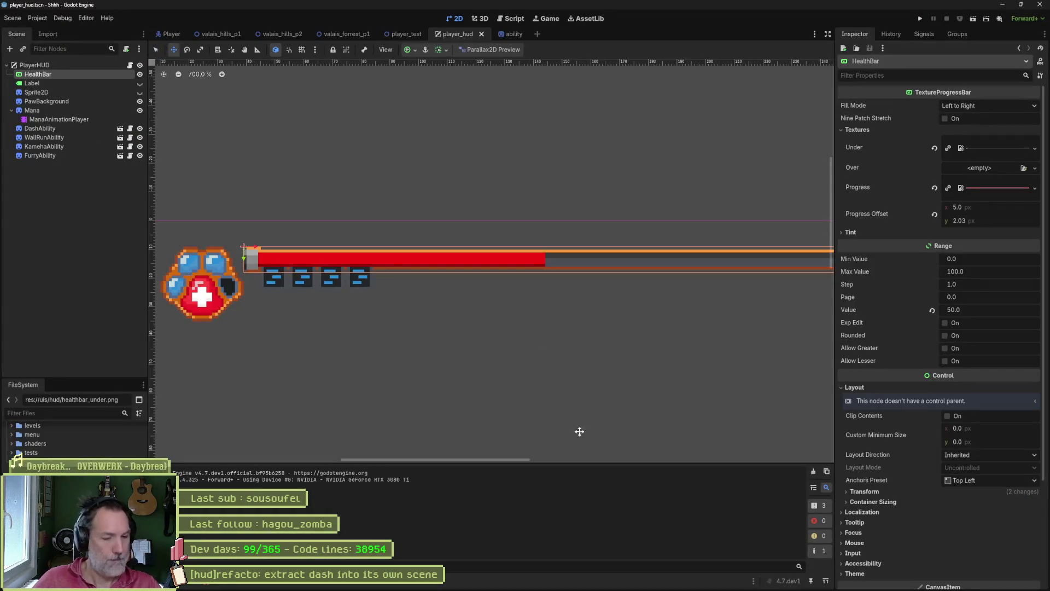
{"action": "left_click", "coordinate": [588, 581]}
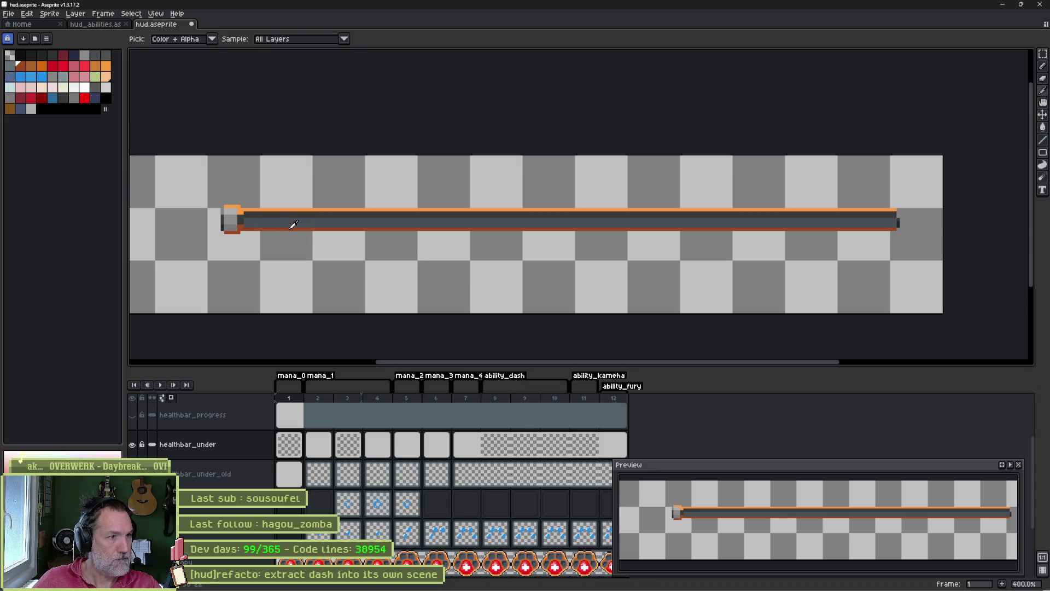
- Paste the picked red-brown trim colour into an empty palette slot
{"action": "left_click", "coordinate": [45, 109]}
{"action": "key", "text": "ctrl+v"}
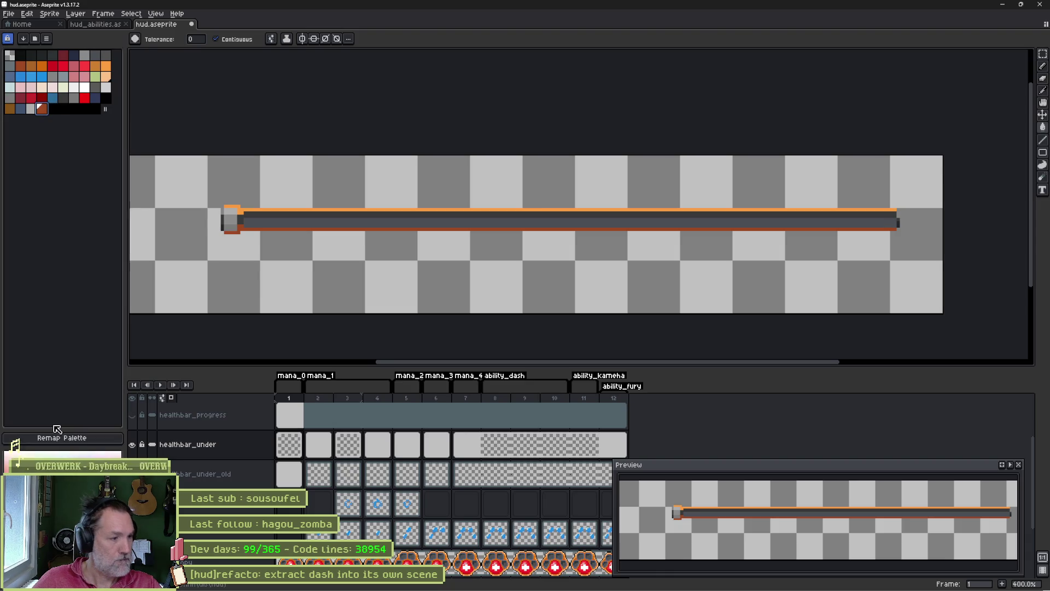
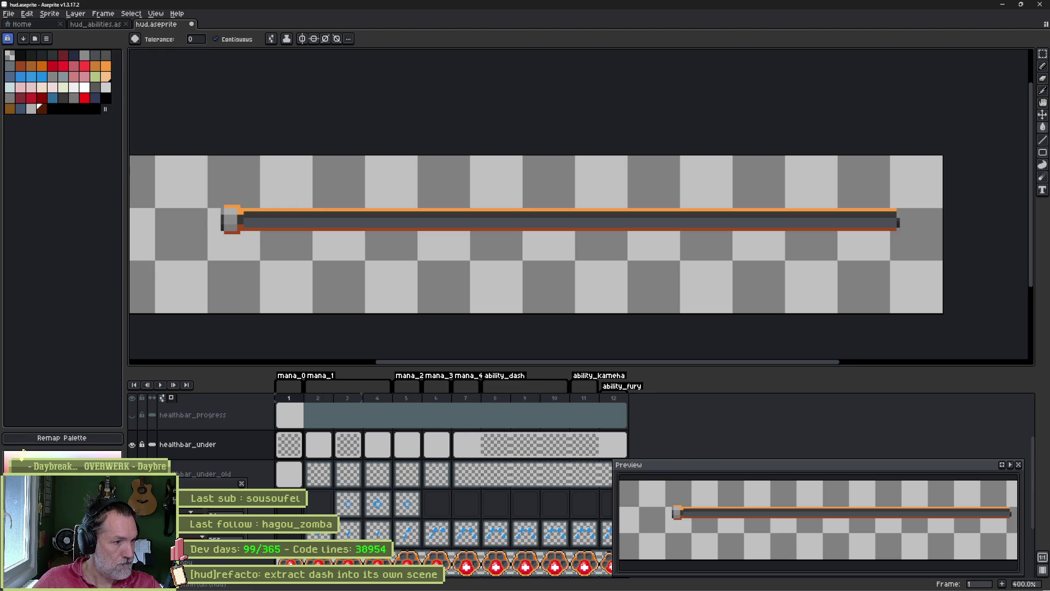
- Fill the bottom stripe dark brown, export healthbar_under.png, and run the game in Godot
{"action": "left_click", "coordinate": [283, 229]}
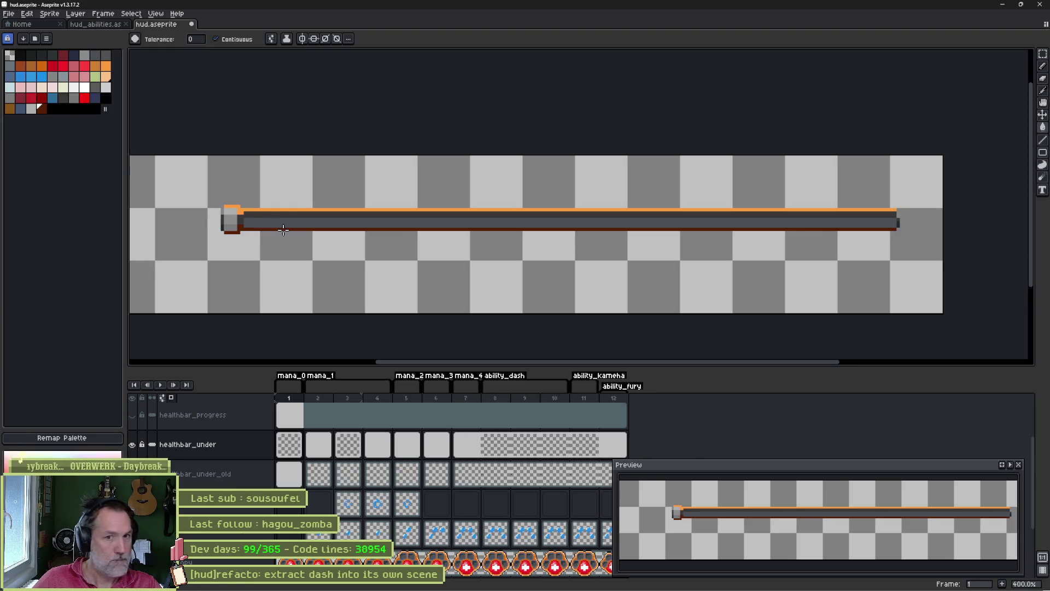
{"action": "key", "text": "ctrl+e"}
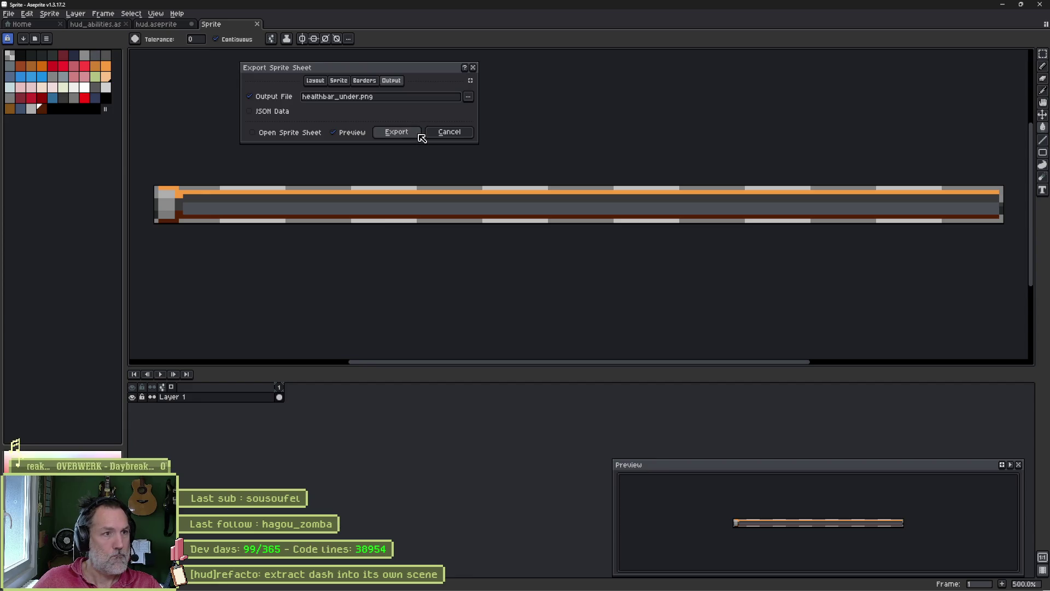
{"action": "left_click", "coordinate": [417, 135]}
{"action": "key", "text": "i"}
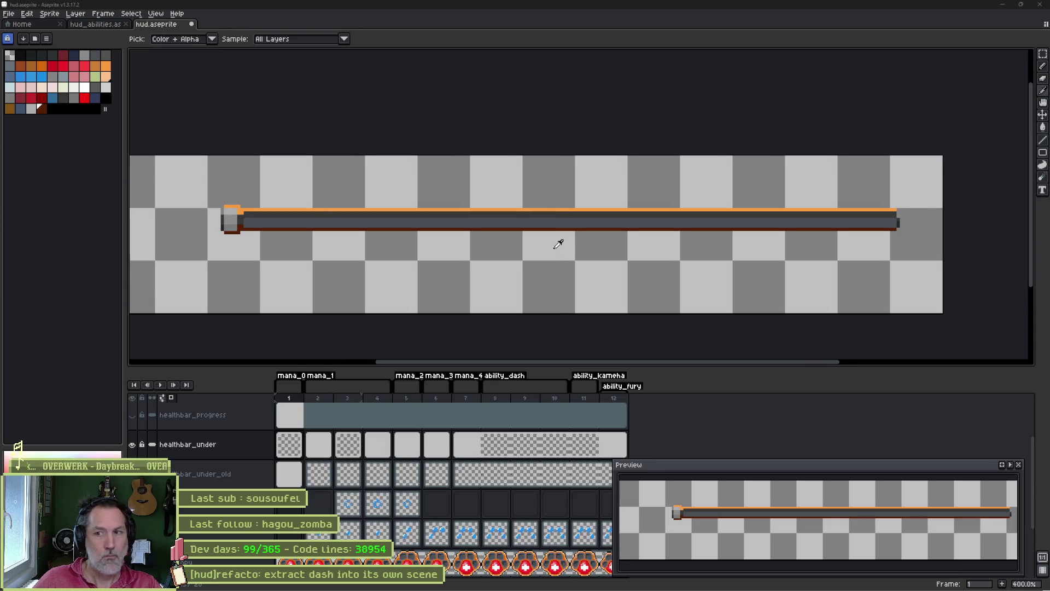
{"action": "key", "text": "alt+Tab"}
{"action": "key", "text": "F5"}
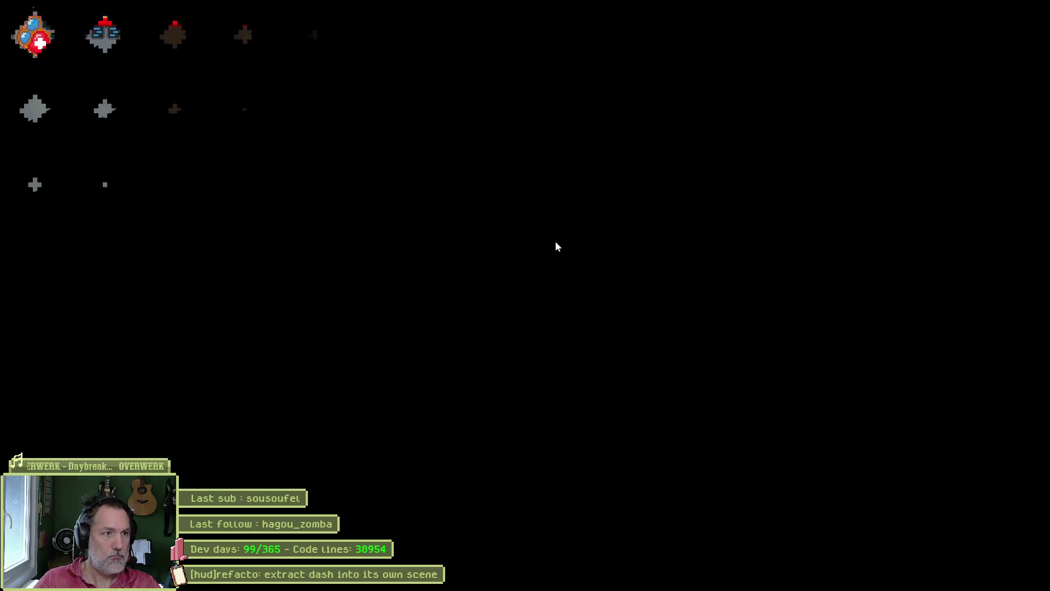
- Run the cat right and left in the game to check the bar, then stop it
{"action": "key", "text": "Right"}
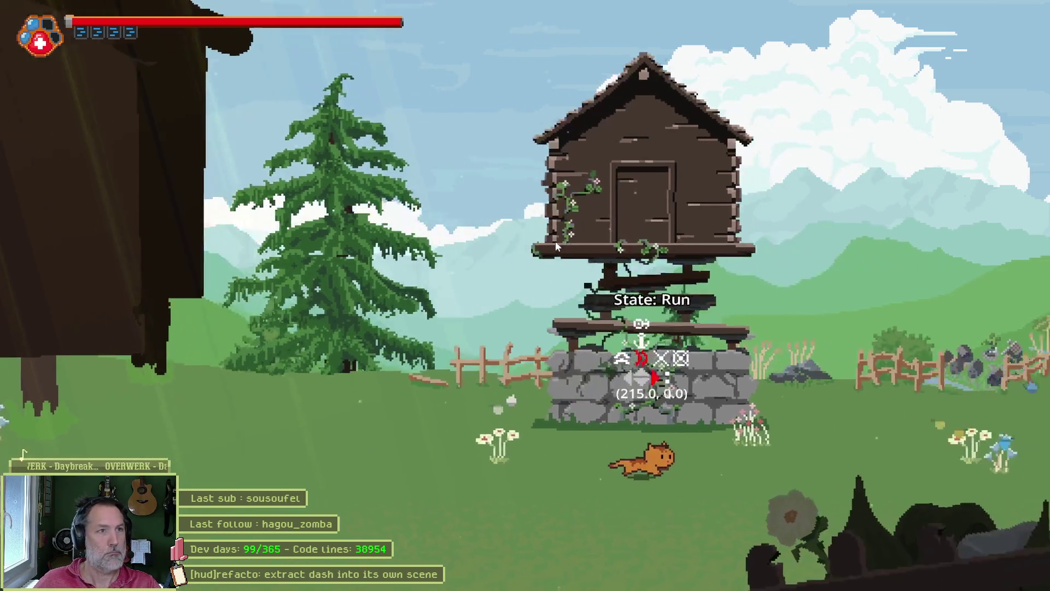
{"action": "key", "text": "Left"}
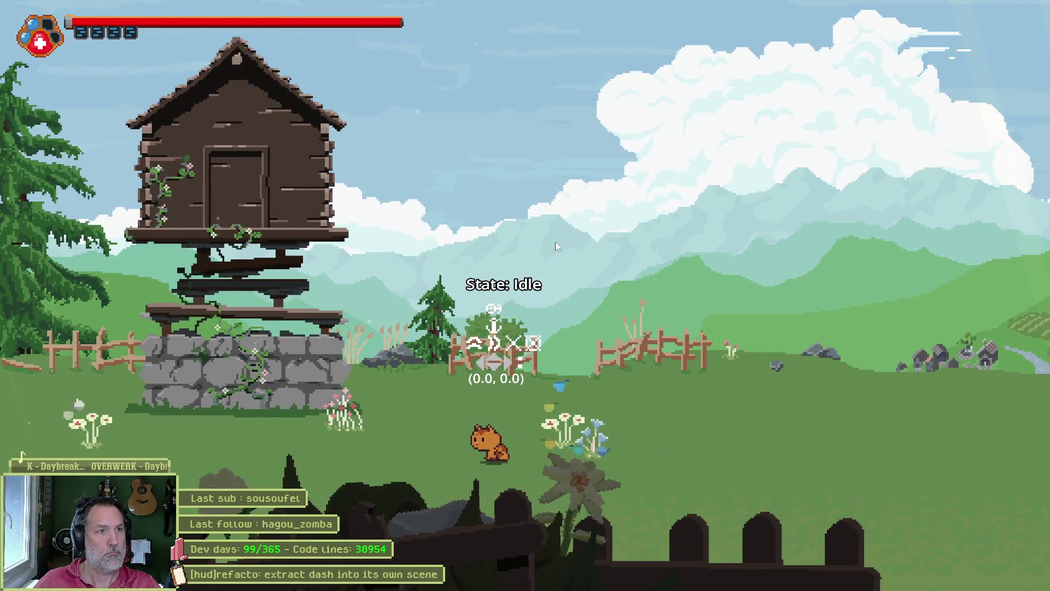
{"action": "key", "text": "F8"}
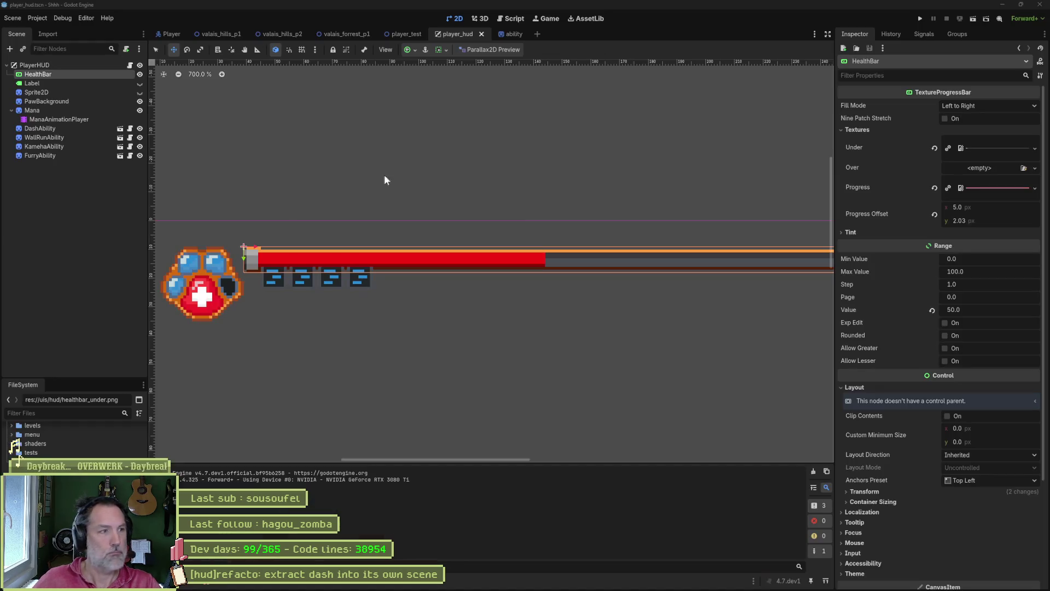
- In valais_hills_p1, set the Player's Character Stats Health Value to 50
{"action": "left_click", "coordinate": [76, 439]}
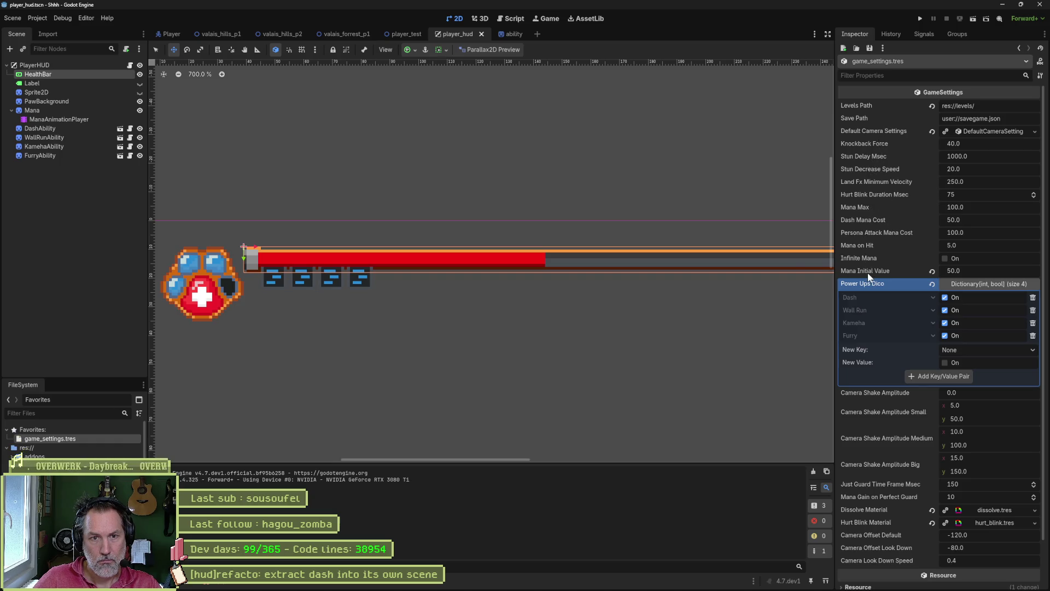
{"action": "left_click", "coordinate": [169, 34]}
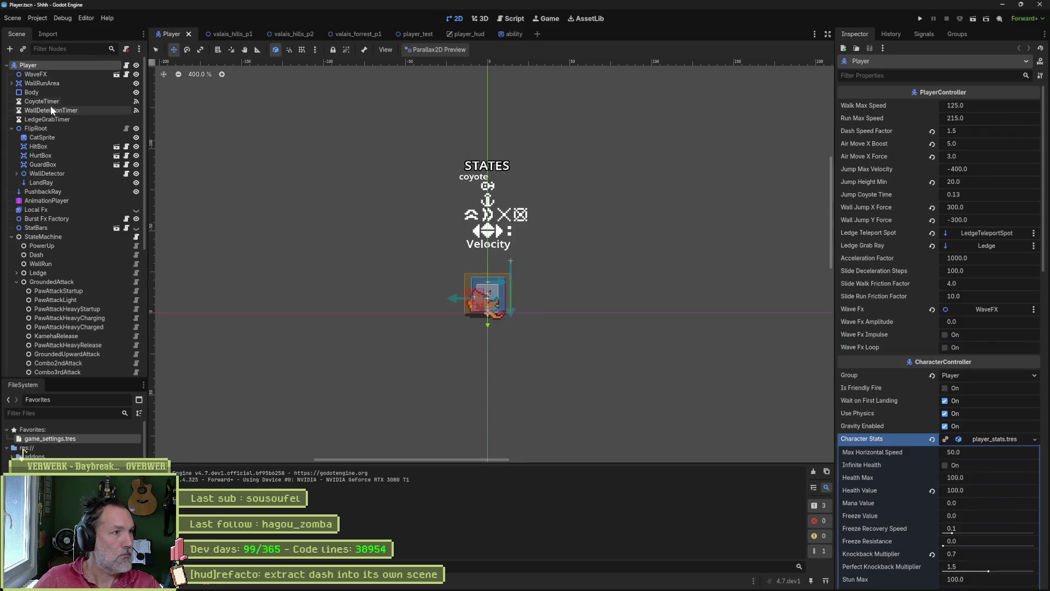
{"action": "left_click", "coordinate": [233, 34]}
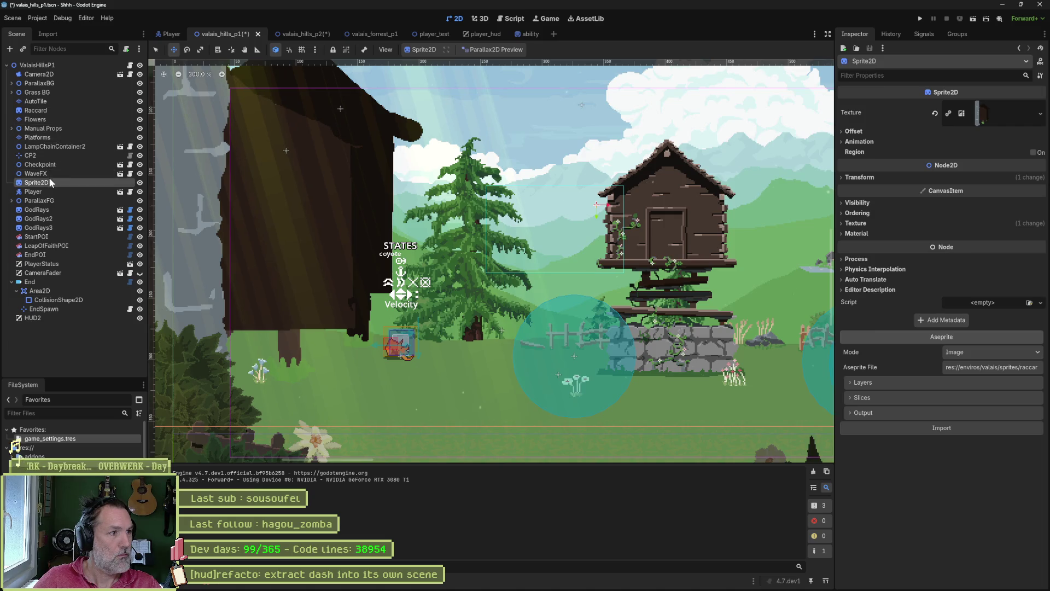
{"action": "left_click", "coordinate": [50, 190]}
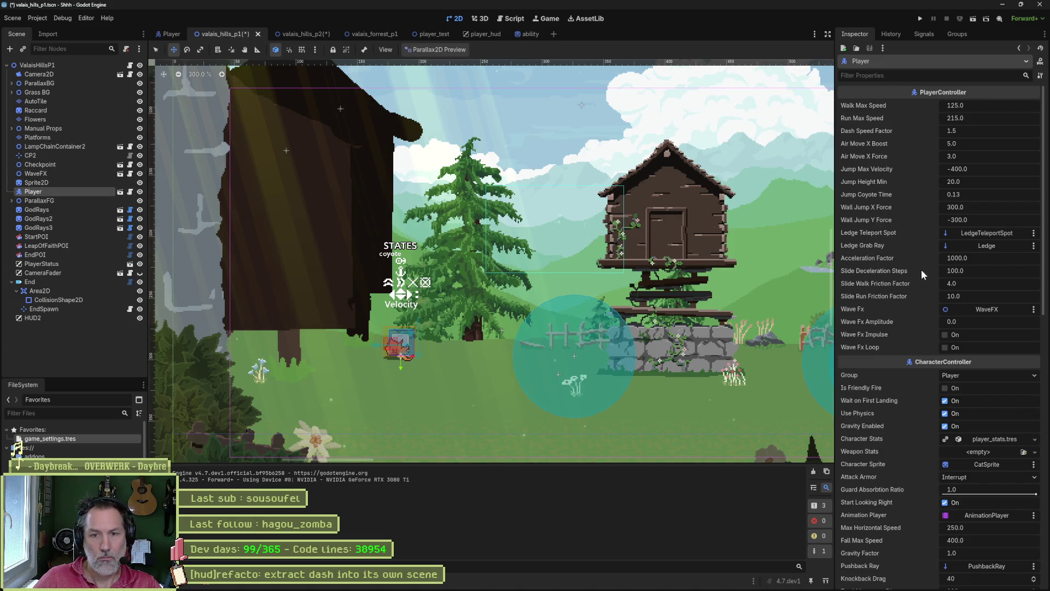
{"action": "scroll", "coordinate": [907, 287], "scroll_direction": "down", "scroll_amount": 5}
{"action": "left_click", "coordinate": [963, 315]}
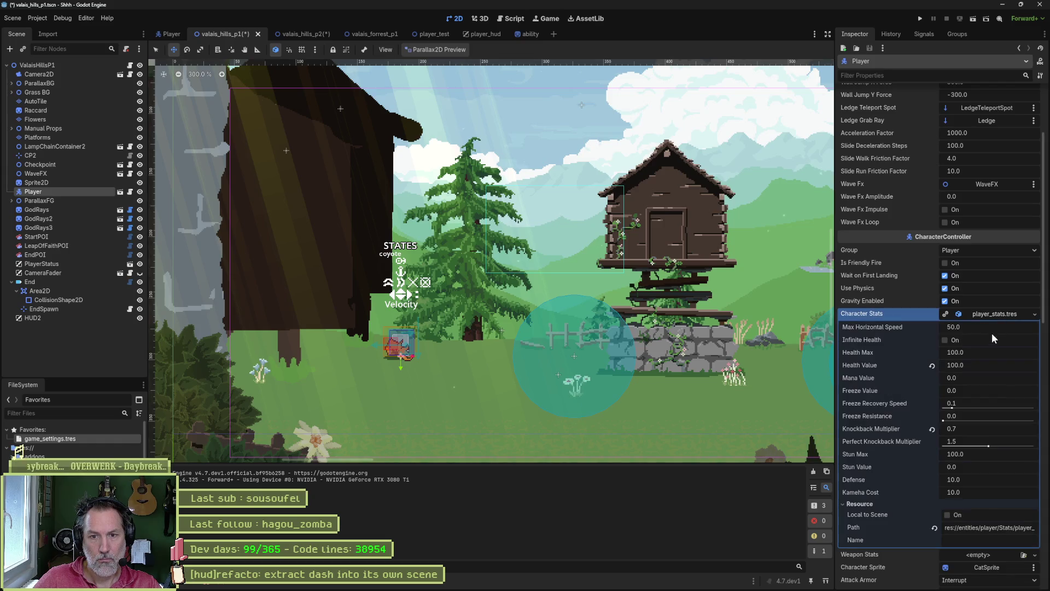
{"action": "left_click", "coordinate": [986, 362]}
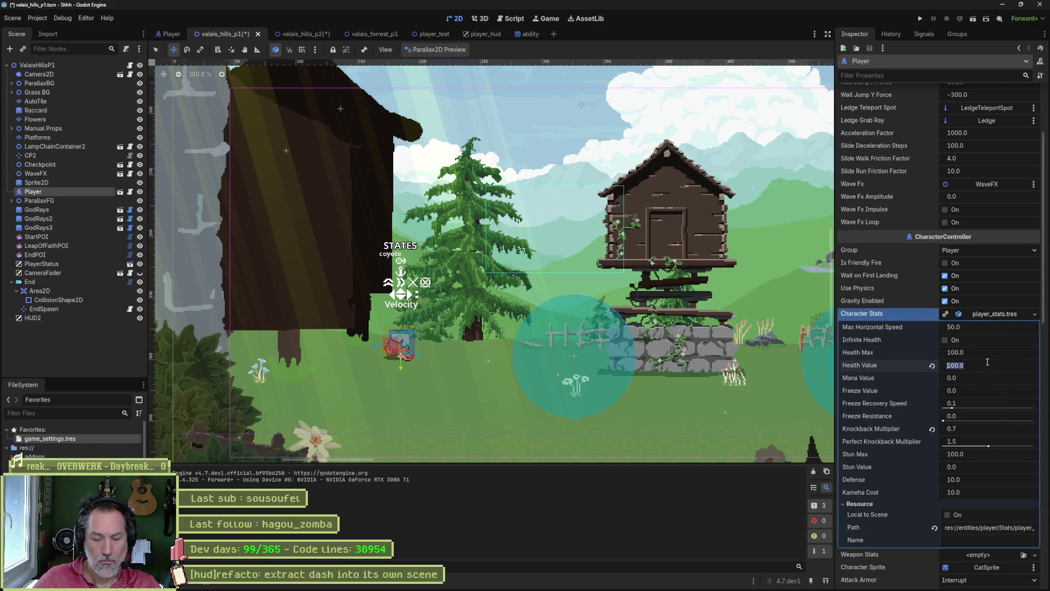
{"action": "type", "text": "50"}
{"action": "key", "text": "Return"}
- Run the game to confirm a half-full healthbar, then return to hud.aseprite
{"action": "key", "text": "F5"}
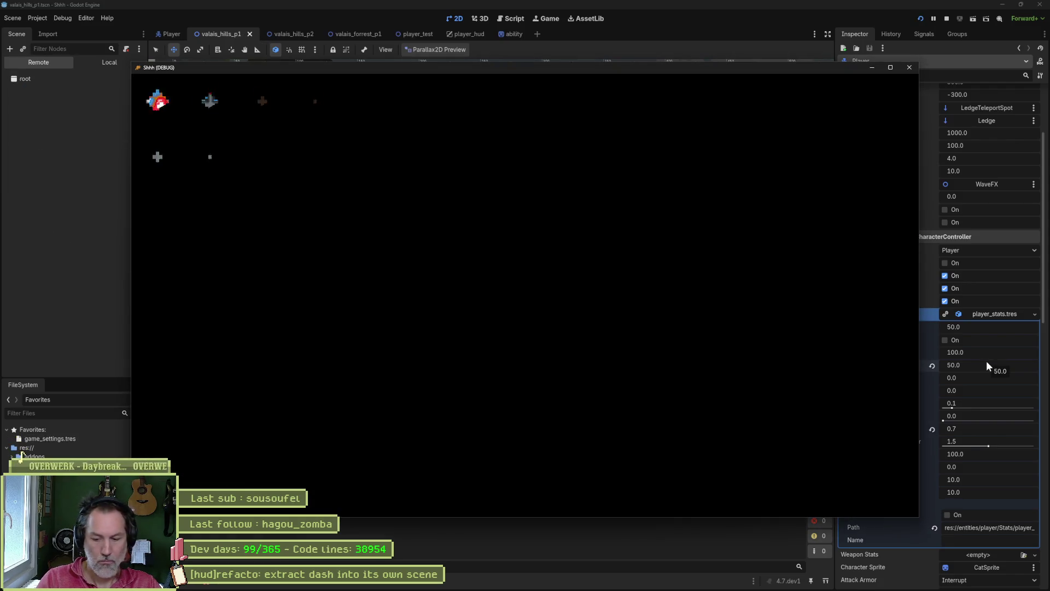
{"action": "key", "text": "Right"}
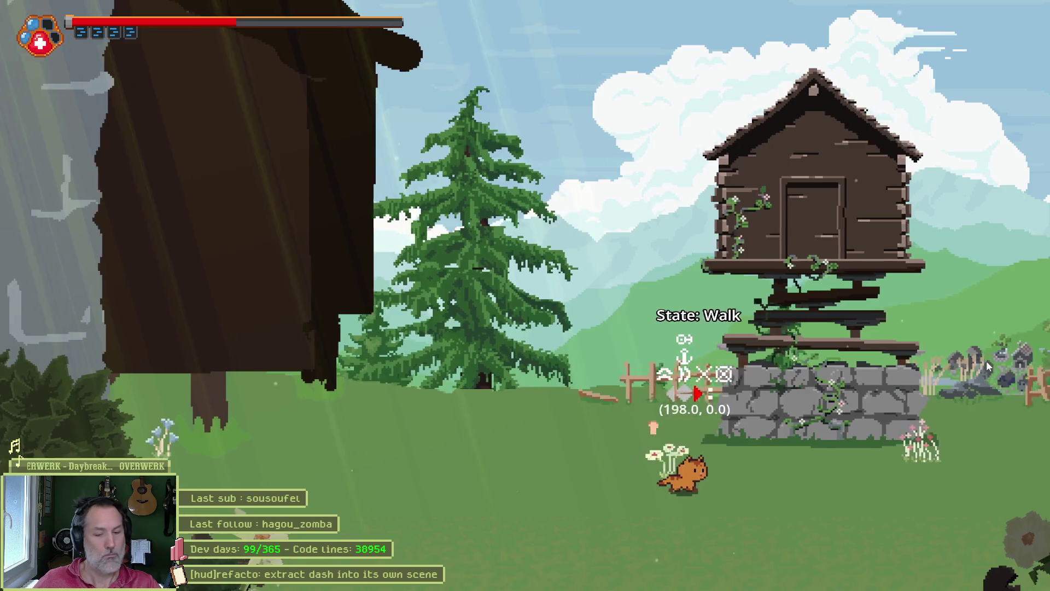
{"action": "key", "text": "F8"}
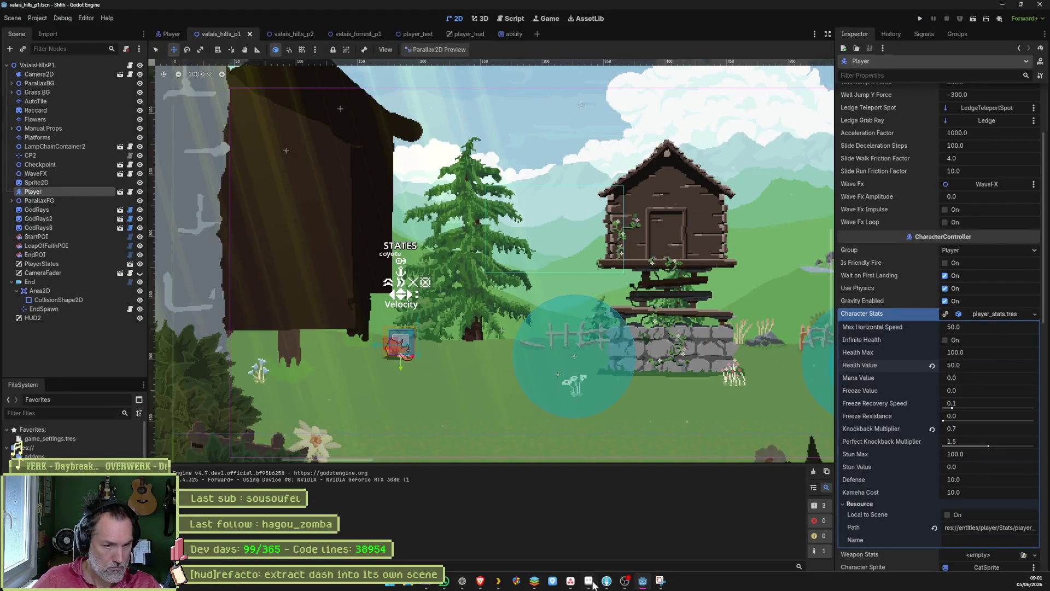
{"action": "left_click", "coordinate": [660, 582]}
{"action": "scroll", "coordinate": [342, 234], "scroll_direction": "up", "scroll_amount": 2}
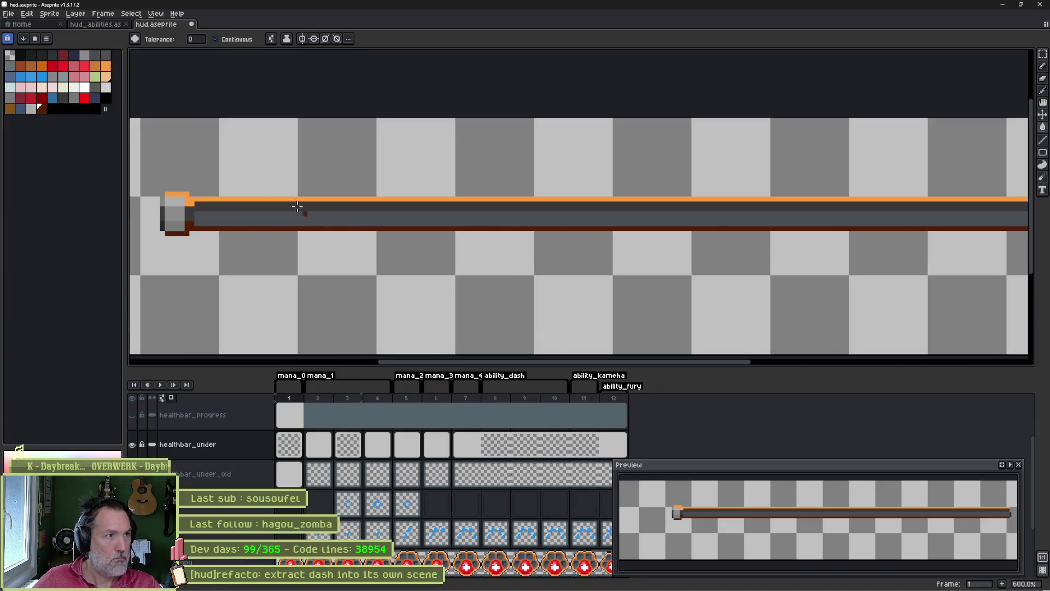
- Bucket-fill the bar's grey interior and remaining grey band with the near-black swatch
{"action": "left_click", "coordinate": [30, 55]}
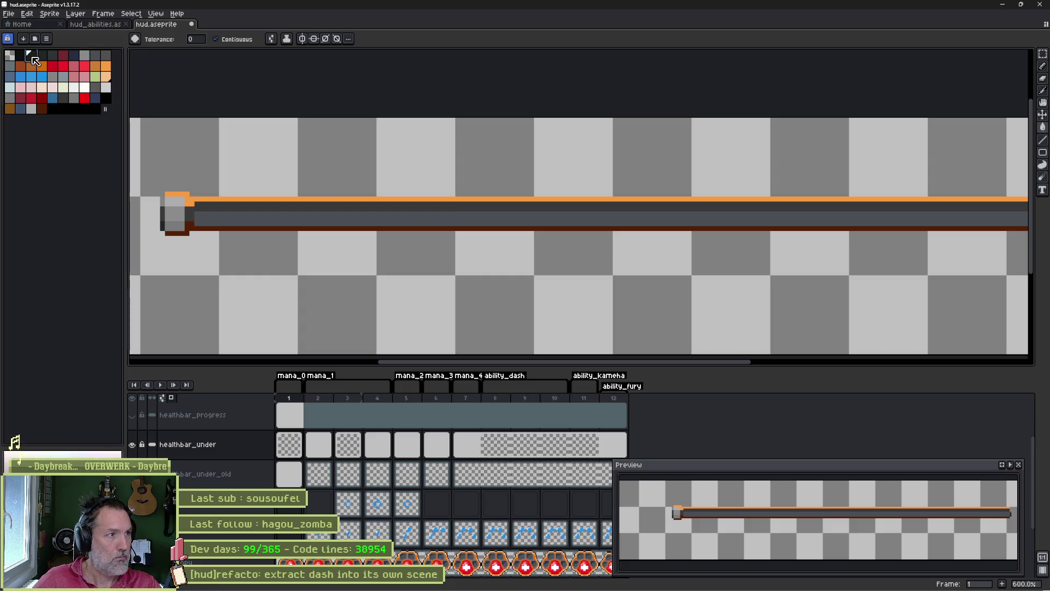
{"action": "left_click", "coordinate": [299, 221]}
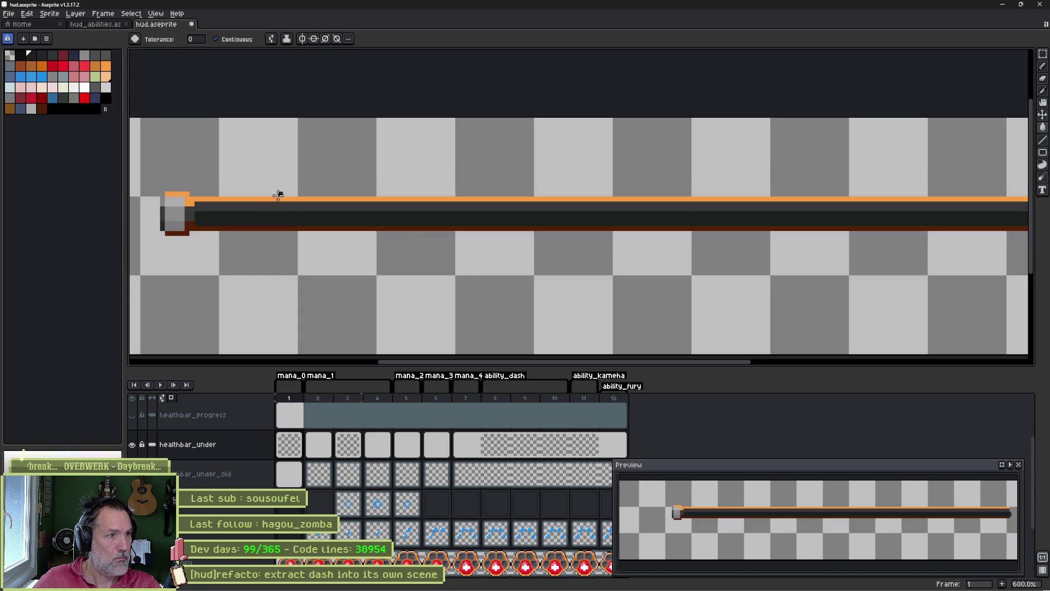
{"action": "left_click_drag", "start_coordinate": [30, 55], "coordinate": [52, 109]}
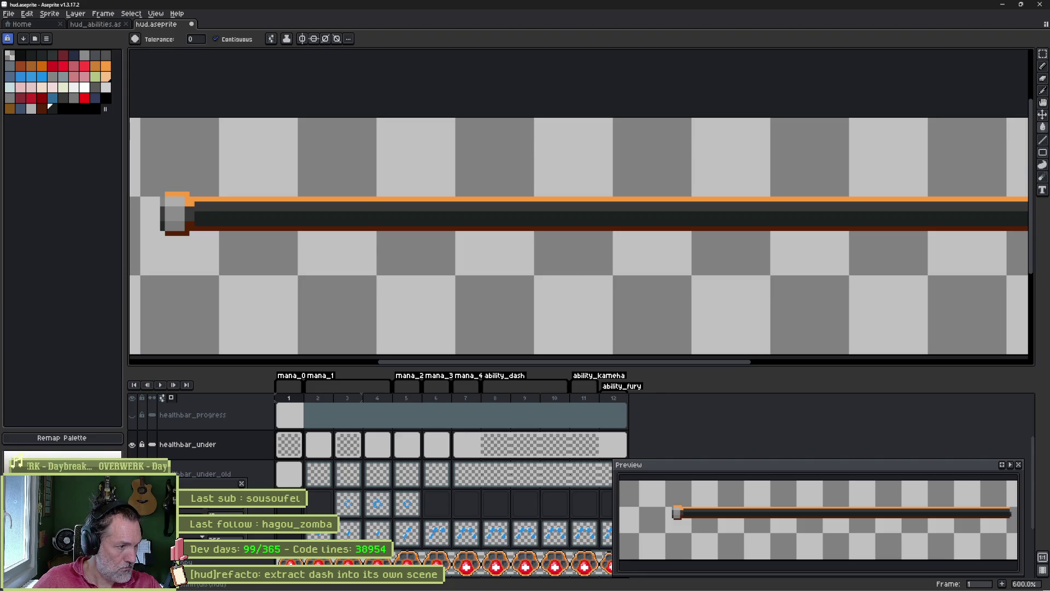
{"action": "left_click", "coordinate": [320, 207]}
{"action": "scroll", "coordinate": [412, 215], "scroll_direction": "down", "scroll_amount": 2}
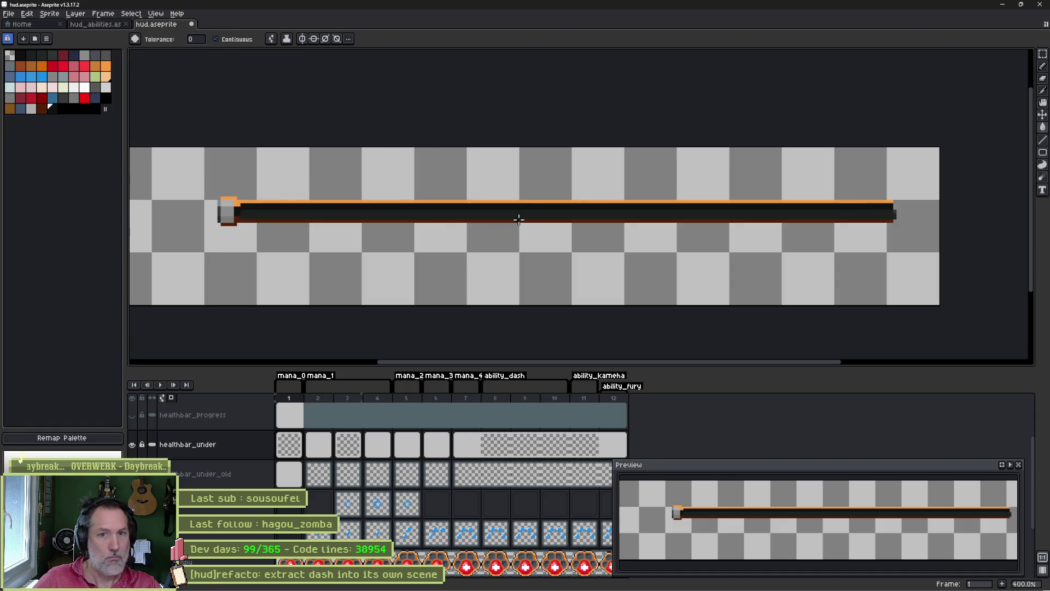
{"action": "scroll", "coordinate": [921, 199], "scroll_direction": "up", "scroll_amount": 4}
- With the Pencil, paint an orange pixel at the bar's right end
{"action": "key", "text": "b"}
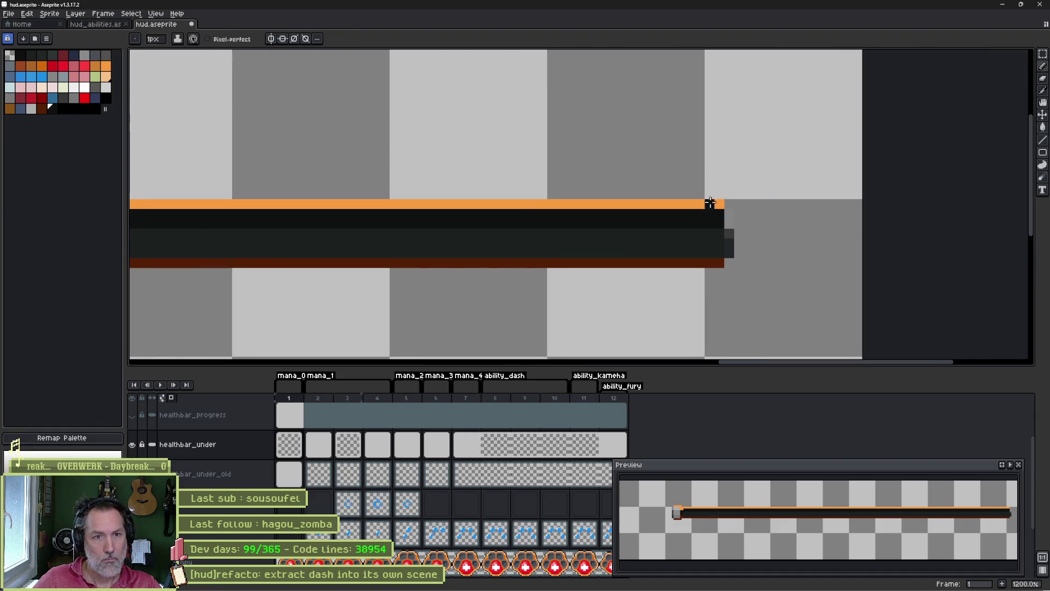
{"action": "left_click", "coordinate": [730, 219]}
{"action": "left_click", "coordinate": [728, 257], "text": "alt"}
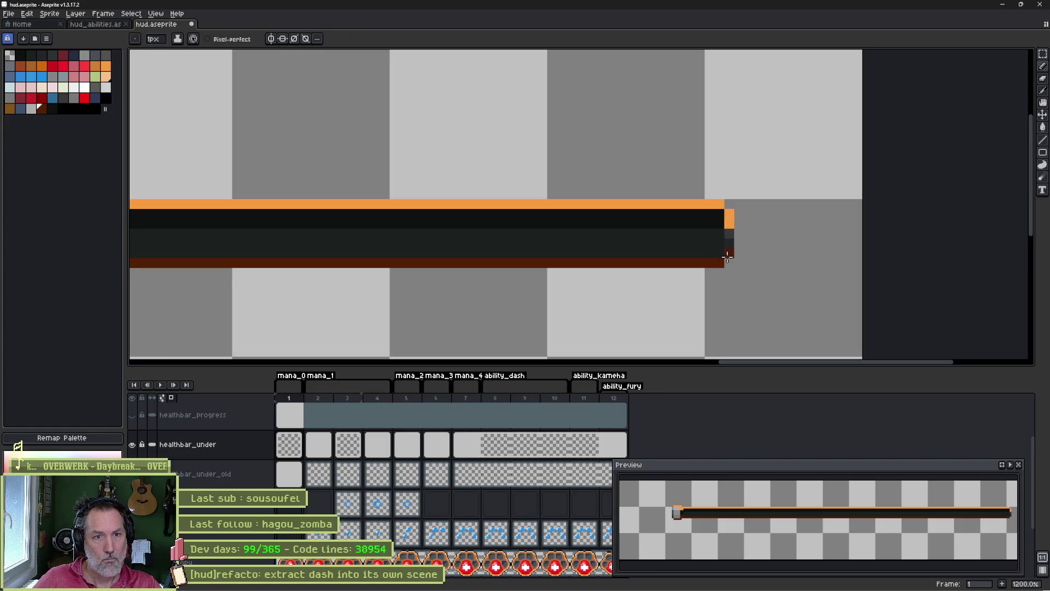
{"action": "scroll", "coordinate": [468, 227], "scroll_direction": "down", "scroll_amount": 3}
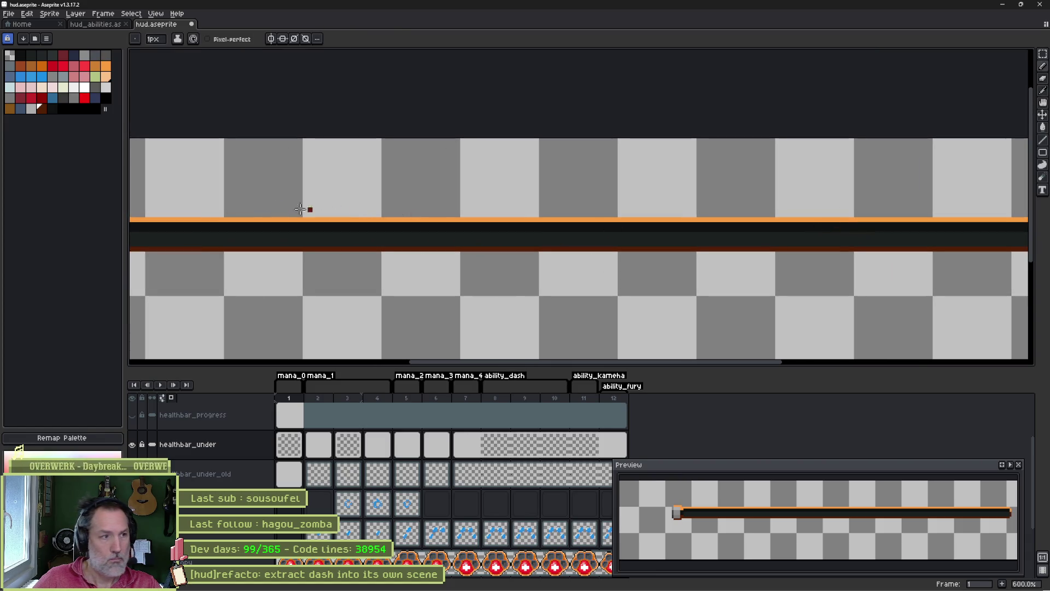
{"action": "scroll", "coordinate": [469, 244], "scroll_direction": "up", "scroll_amount": 3}
{"action": "scroll", "coordinate": [607, 254], "scroll_direction": "down", "scroll_amount": 2}
{"action": "scroll", "coordinate": [598, 248], "scroll_direction": "up", "scroll_amount": 2}
- Repaint the bar's left-end pixels beside the cap in darker orange, sampling bar and cap colours
{"action": "key", "text": "alt"}
{"action": "left_click_drag", "start_coordinate": [511, 201], "coordinate": [543, 200]}
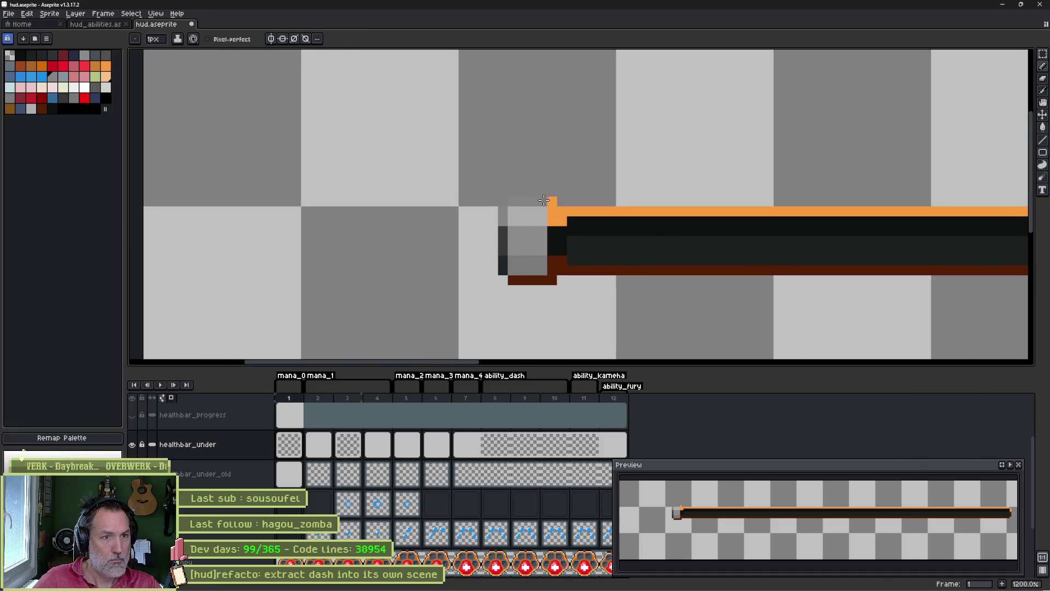
{"action": "left_click", "coordinate": [513, 279], "text": "alt"}
{"action": "left_click", "coordinate": [564, 211], "text": "alt"}
{"action": "left_click", "coordinate": [554, 230]}
{"action": "left_click", "coordinate": [562, 253], "text": "alt"}
{"action": "key", "text": "alt"}
{"action": "left_click", "coordinate": [504, 237], "text": "alt"}
{"action": "scroll", "coordinate": [352, 239], "scroll_direction": "down", "scroll_amount": 3}
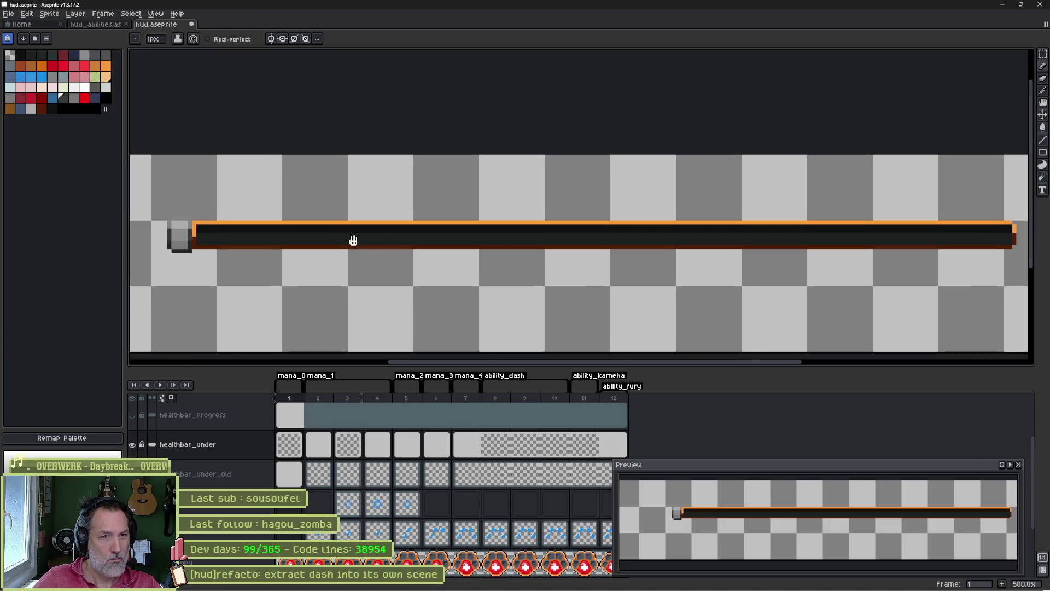
- Re-export healthbar_under.png and go back to Godot
{"action": "key", "text": "ctrl+e"}
{"action": "left_click", "coordinate": [396, 133]}
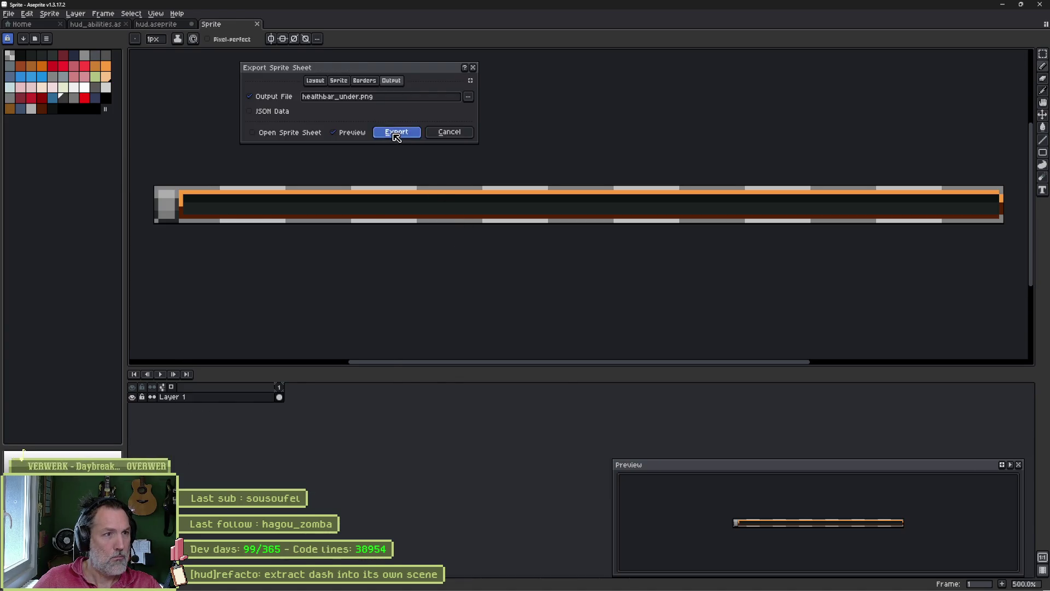
{"action": "key", "text": "alt+Tab"}
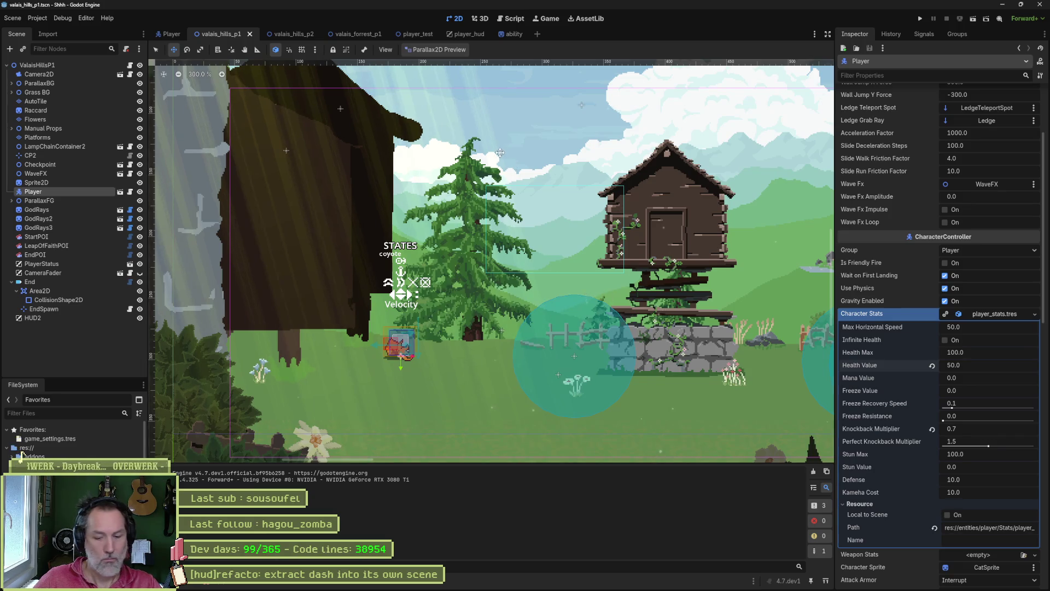
- Run the game with the new healthbar and open the earlier barn screenshot full screen
{"action": "key", "text": "F5"}
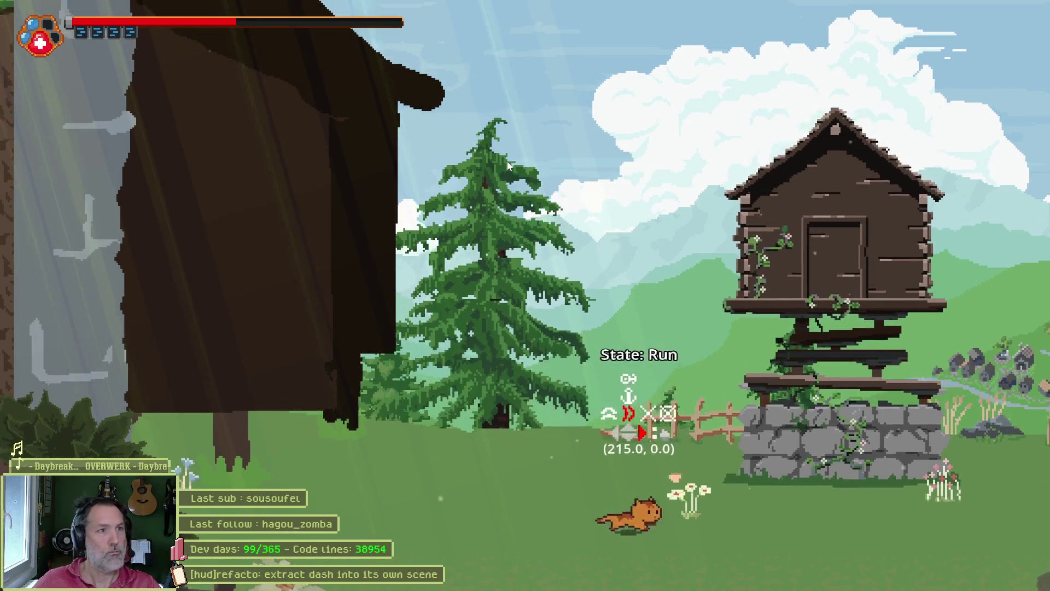
{"action": "key", "text": "Left"}
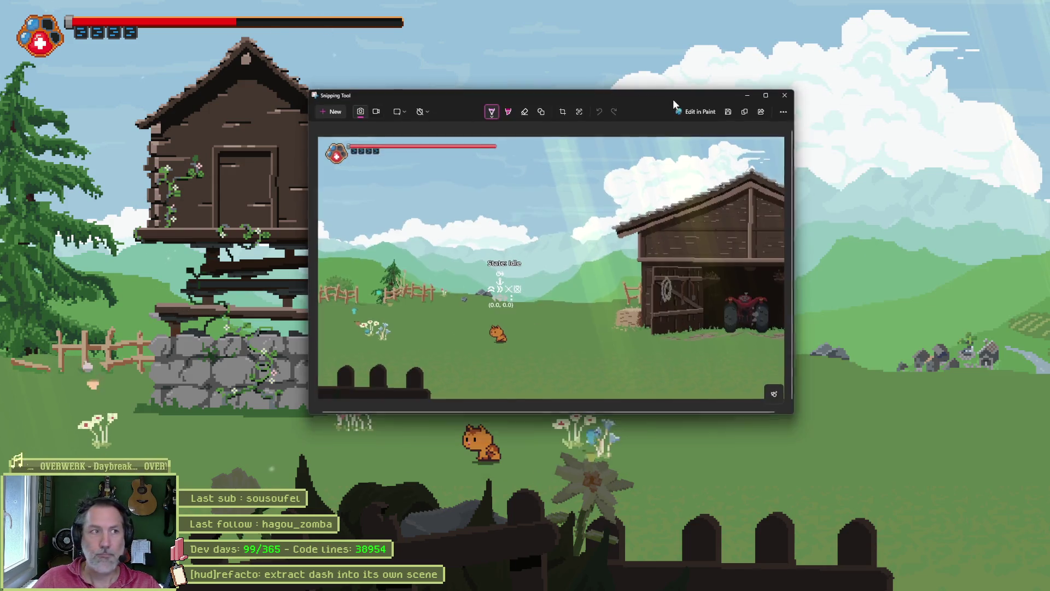
{"action": "double_click", "coordinate": [672, 100]}
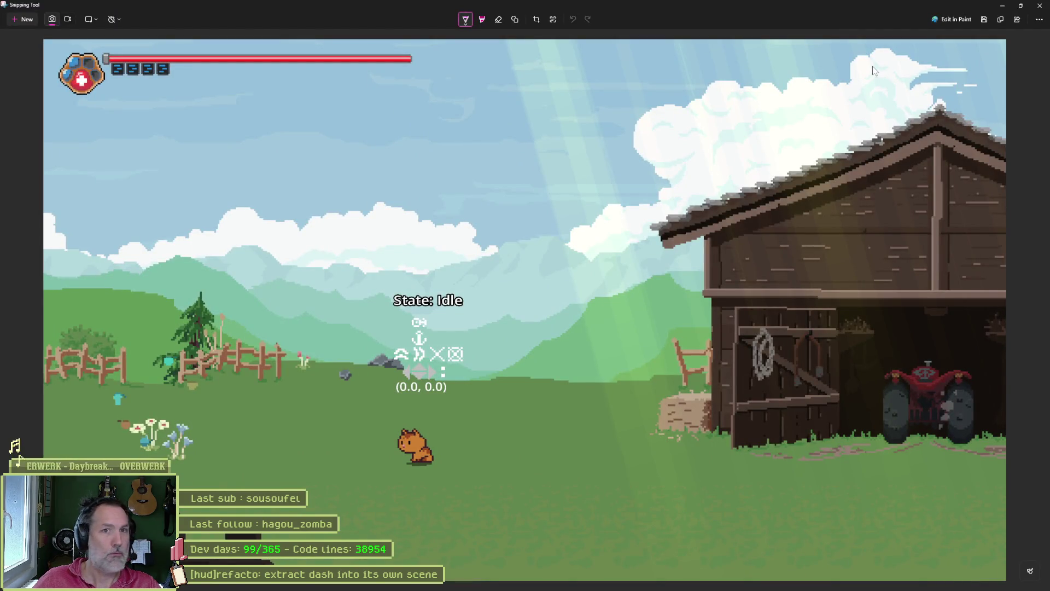
- Capture a region of the running game with its healthbar, close the capture, and open File Explorer
{"action": "left_click", "coordinate": [1039, 6]}
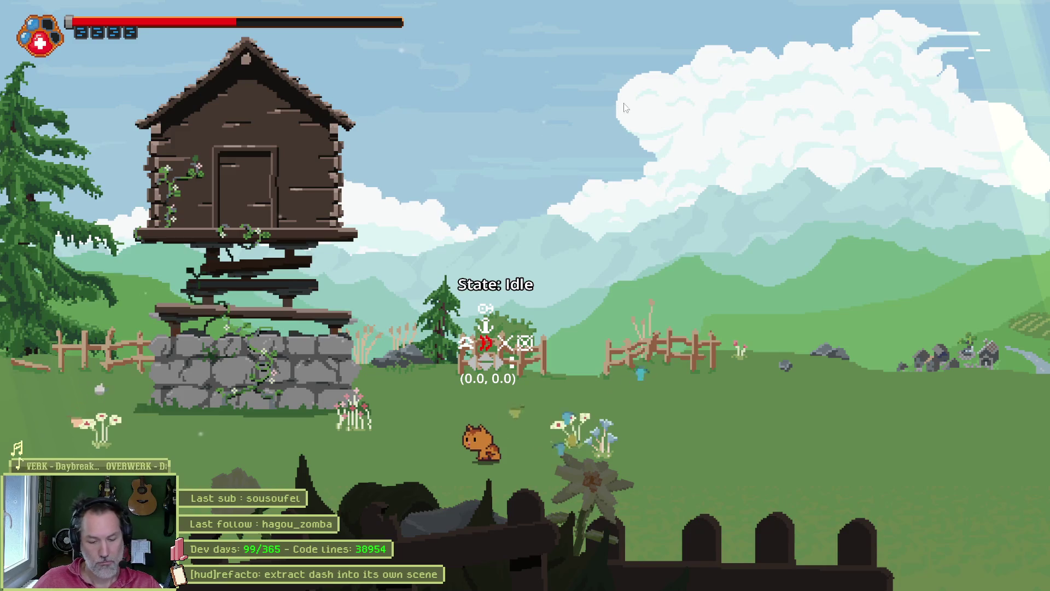
{"action": "key", "text": "super+shift+s"}
{"action": "left_click_drag", "start_coordinate": [11, 5], "coordinate": [572, 383]}
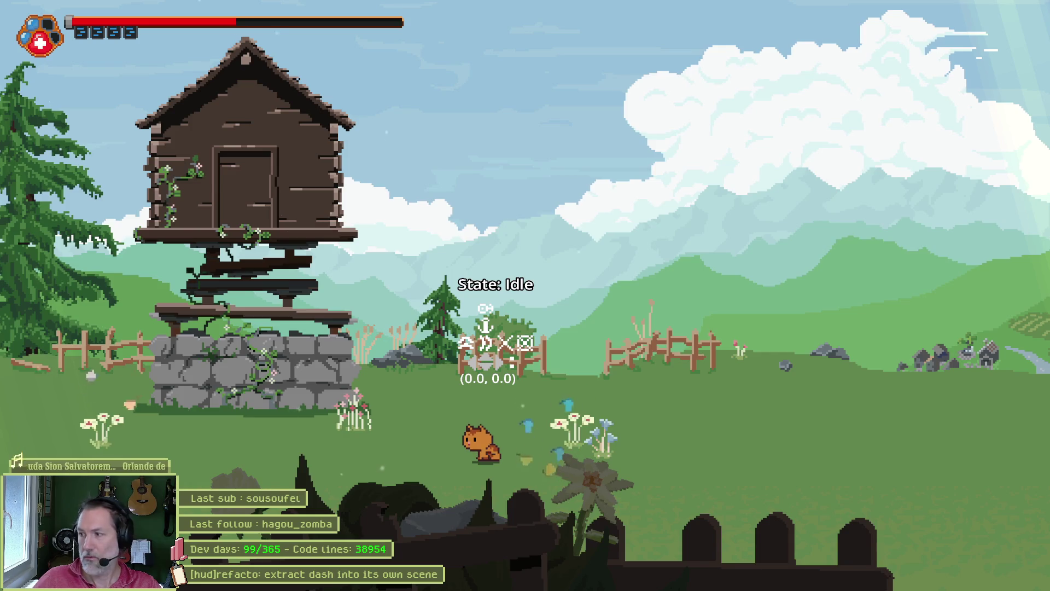
{"action": "mouse_move", "coordinate": [361, 23]}
{"action": "left_mouse_down"}
{"action": "mouse_move", "coordinate": [520, 70]}
{"action": "mouse_move", "coordinate": [664, 55]}
{"action": "mouse_move", "coordinate": [711, 1]}
{"action": "left_mouse_up"}
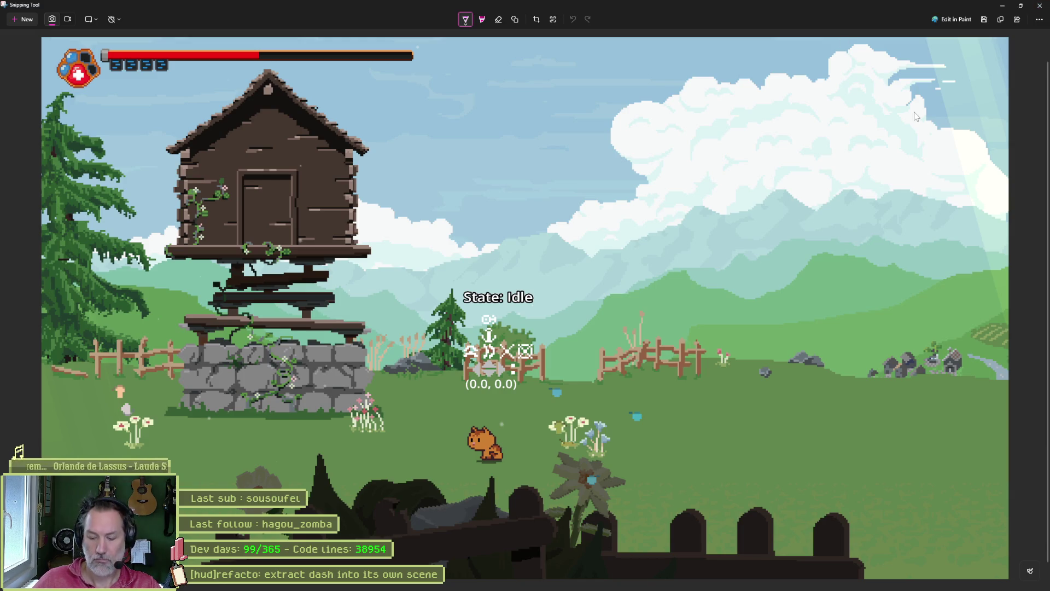
{"action": "mouse_move", "coordinate": [876, 6]}
{"action": "left_mouse_down"}
{"action": "mouse_move", "coordinate": [897, 104]}
{"action": "mouse_move", "coordinate": [855, 120]}
{"action": "mouse_move", "coordinate": [764, 112]}
{"action": "left_mouse_up"}
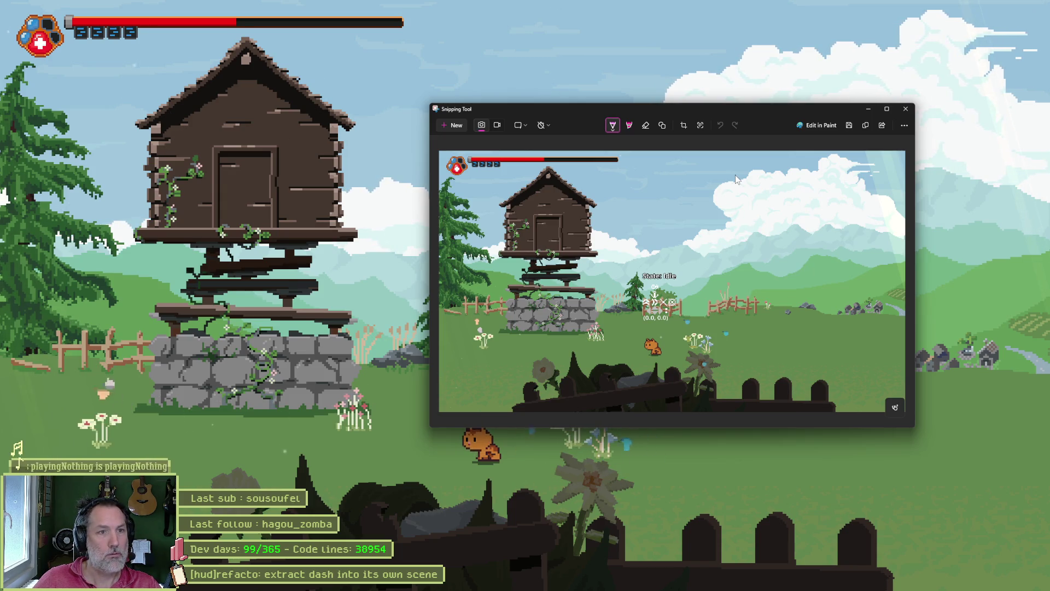
{"action": "left_click", "coordinate": [906, 108]}
{"action": "key", "text": "super+e"}
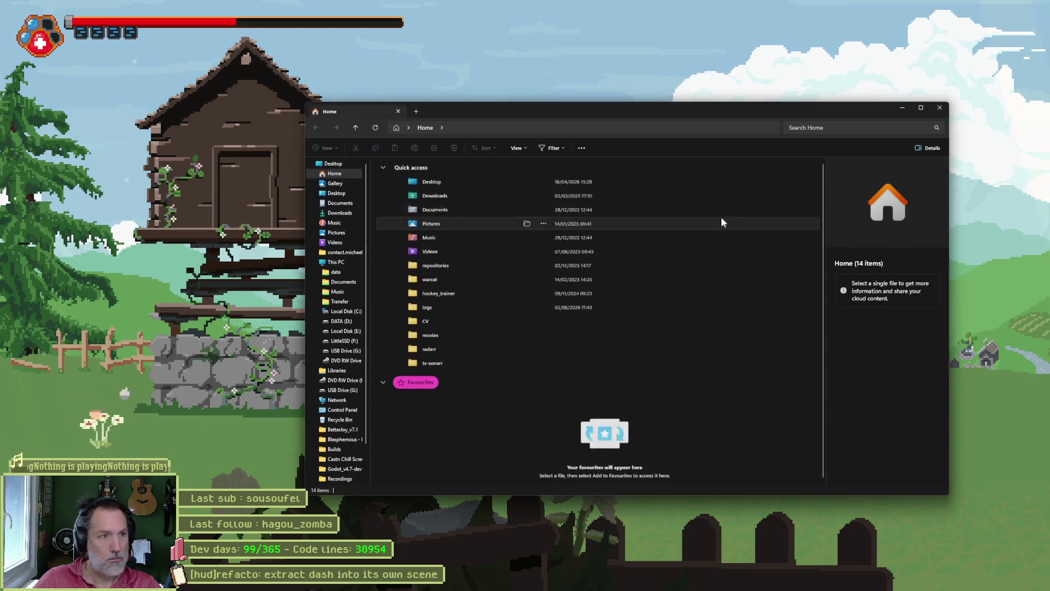
- Open Screenshot 2026-06-01 104307.png from Desktop > Screenshots in ImageGlass, maximized
{"action": "left_click", "coordinate": [336, 193]}
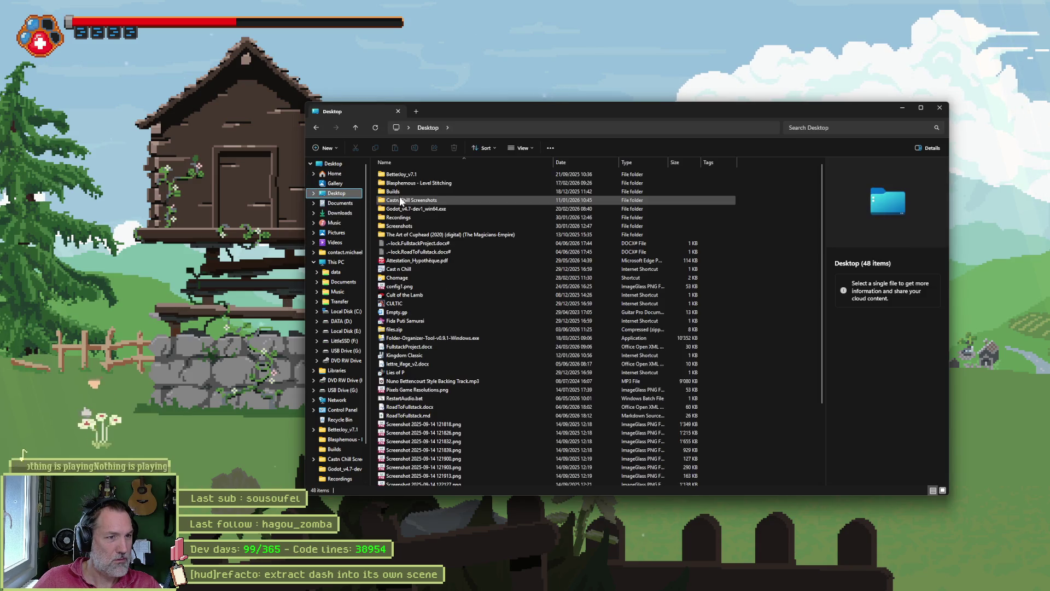
{"action": "double_click", "coordinate": [413, 226]}
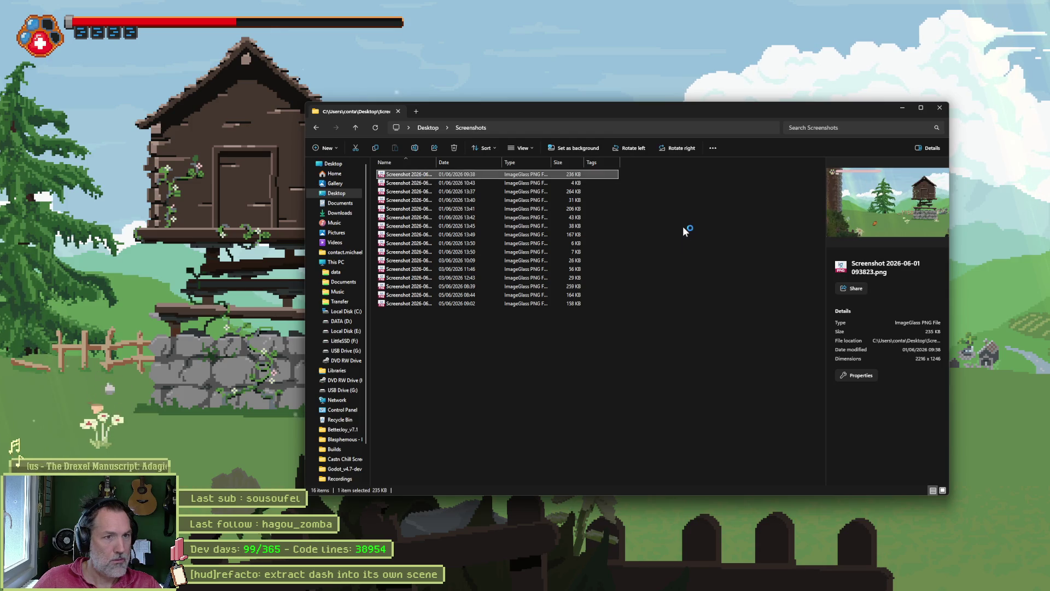
{"action": "left_click", "coordinate": [940, 108]}
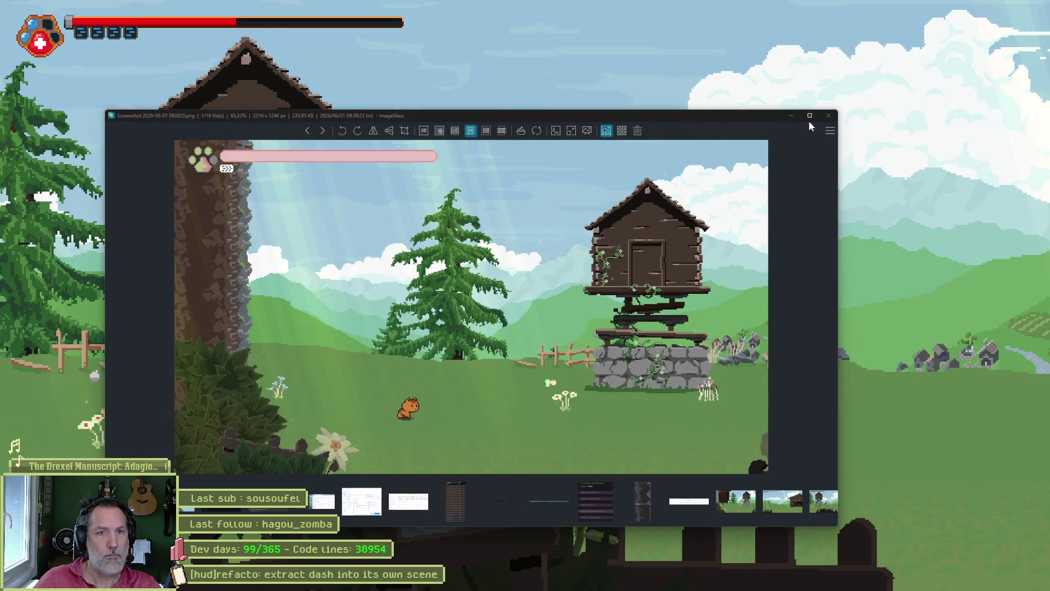
{"action": "double_click", "coordinate": [809, 121]}
- Step forward to the newest game screenshot and maximize the ImageGlass window
{"action": "key", "text": "Right"}
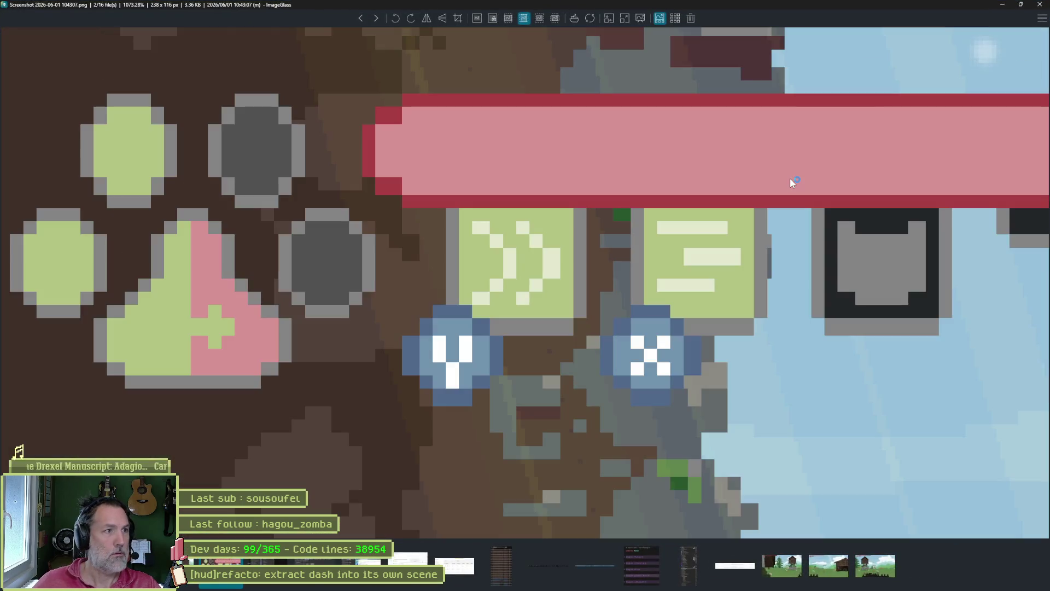
{"action": "key", "text": "Right"}
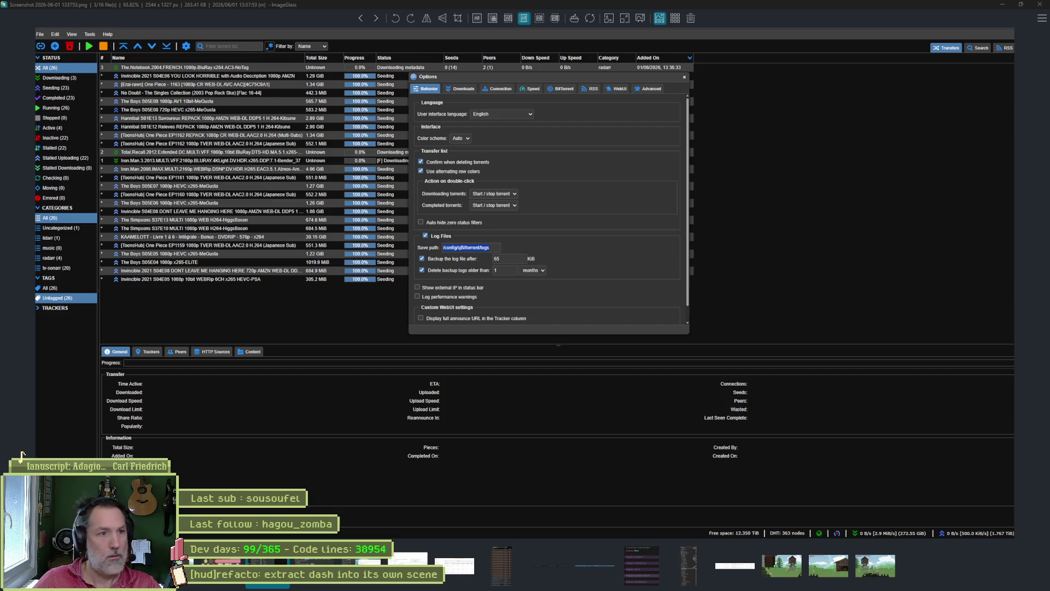
{"action": "key", "text": "alt+Tab"}
{"action": "left_click", "coordinate": [814, 115]}
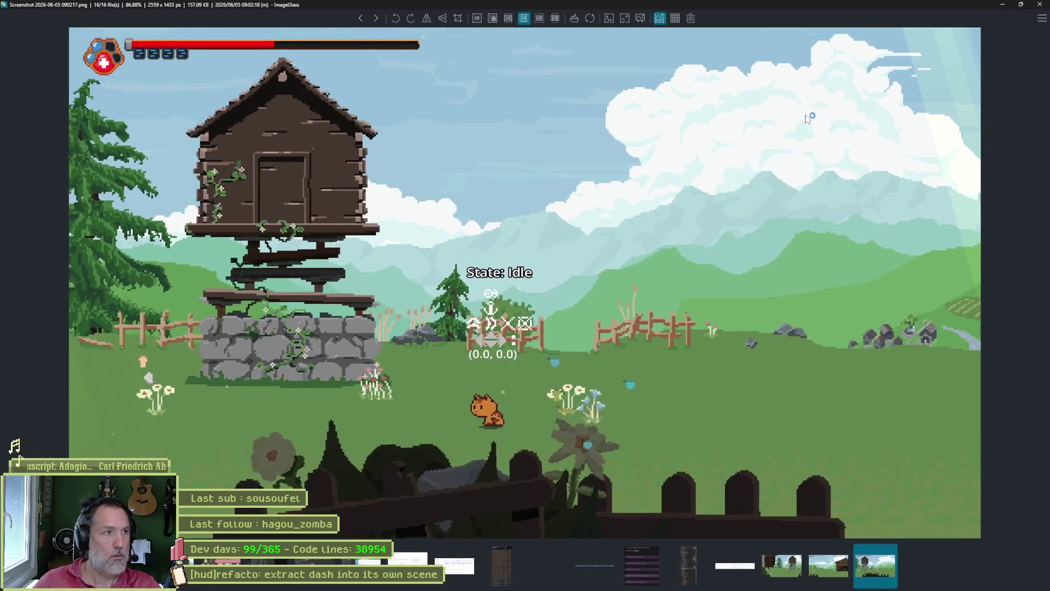
- Flip repeatedly between the barn and stilt-house screenshots, then return to hud.aseprite in Aseprite
{"action": "key", "text": "Left"}
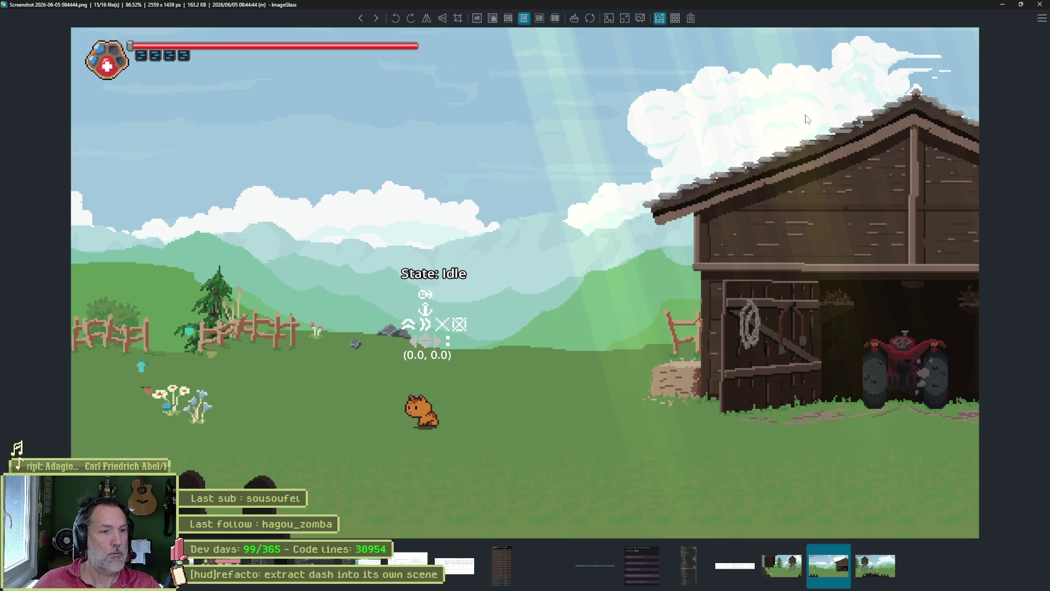
{"action": "key", "text": "Right"}
{"action": "key", "text": "Left"}
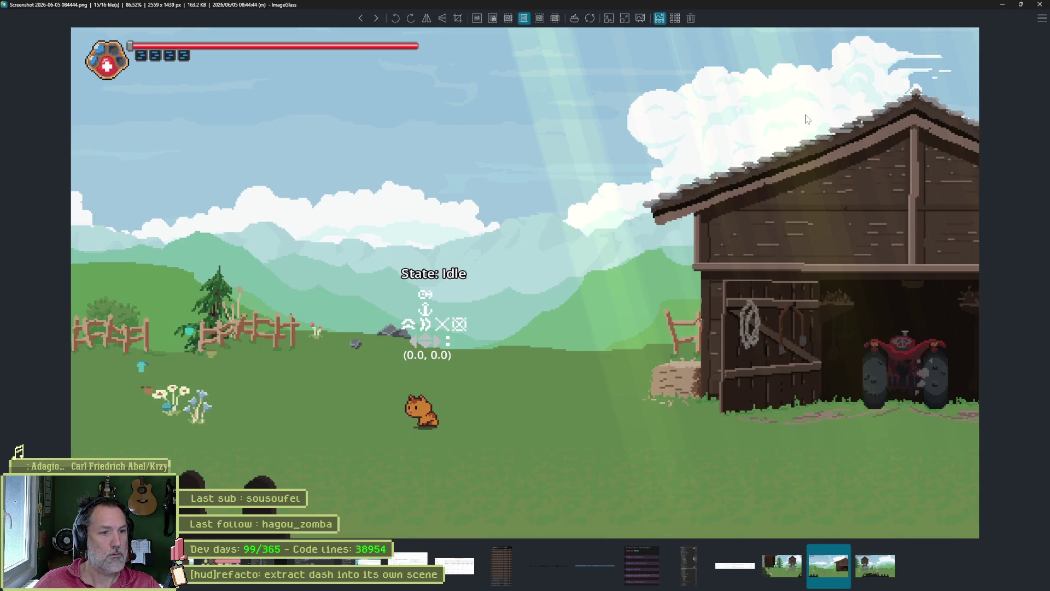
{"action": "key", "text": "Right"}
{"action": "key", "text": "Left"}
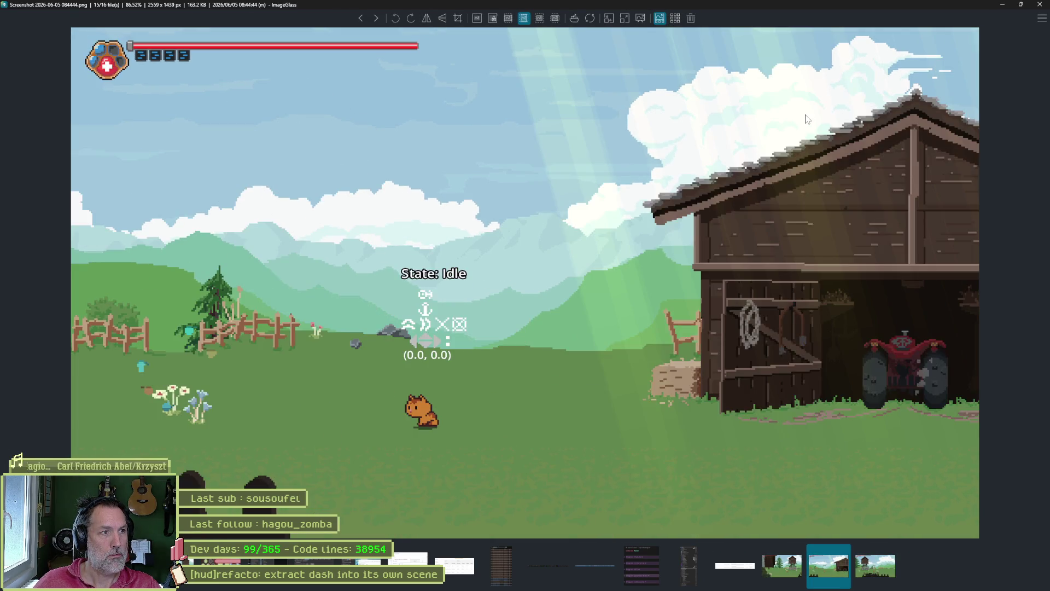
{"action": "key", "text": "Right"}
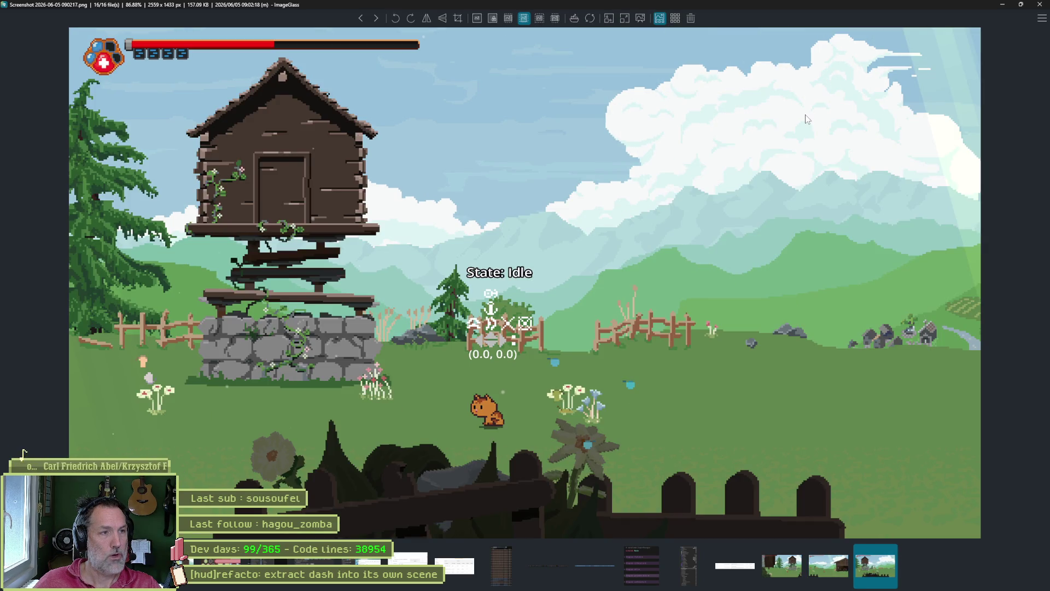
{"action": "key", "text": "Left"}
{"action": "key", "text": "Left"}
{"action": "key", "text": "Left"}
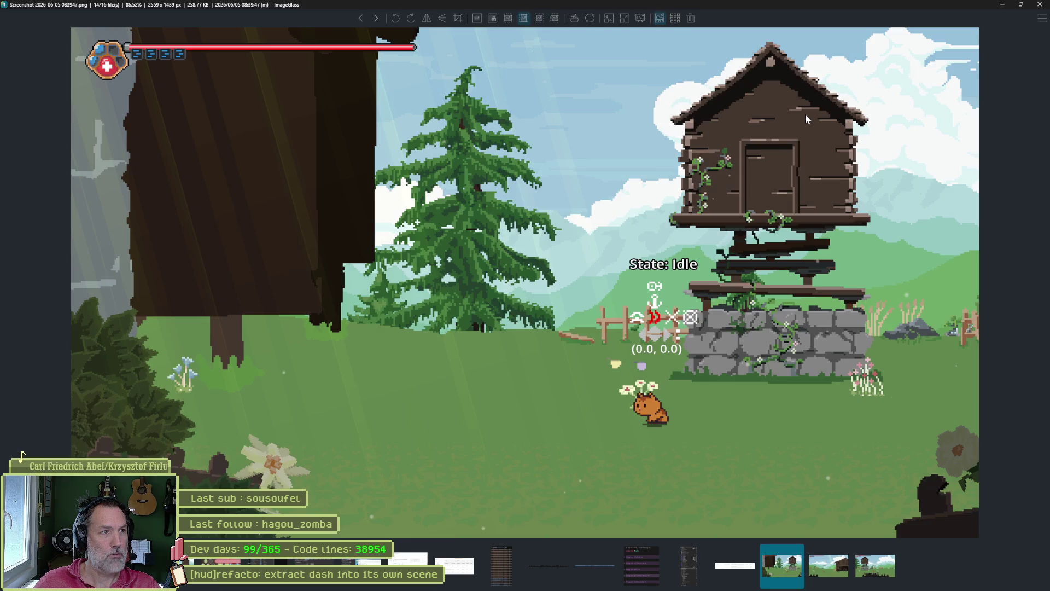
{"action": "key", "text": "Left"}
{"action": "key", "text": "Left"}
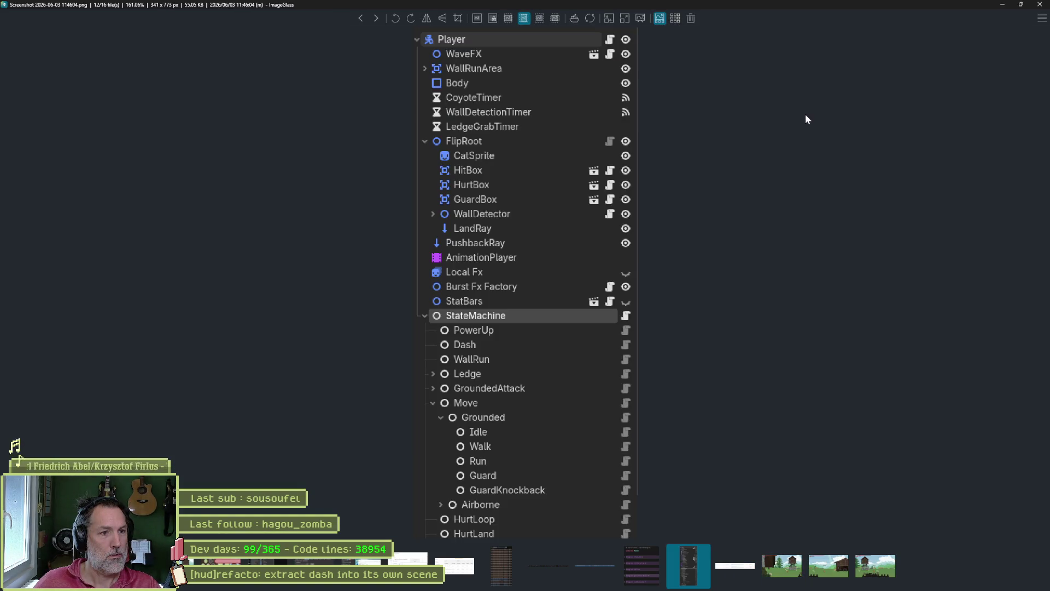
{"action": "key", "text": "Right"}
{"action": "key", "text": "Right"}
{"action": "key", "text": "Right"}
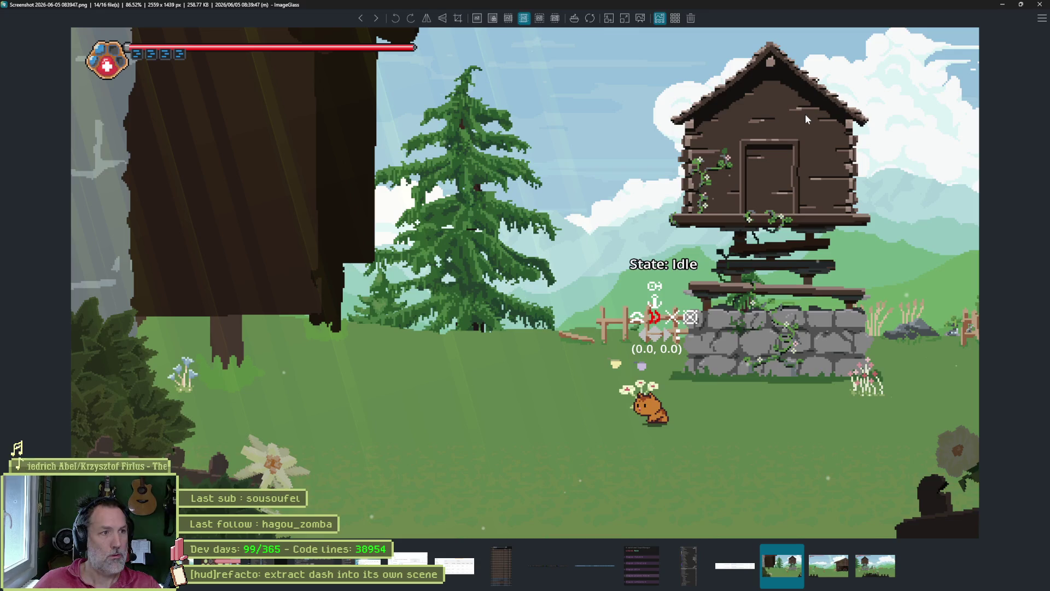
{"action": "key", "text": "Right"}
{"action": "key", "text": "Right"}
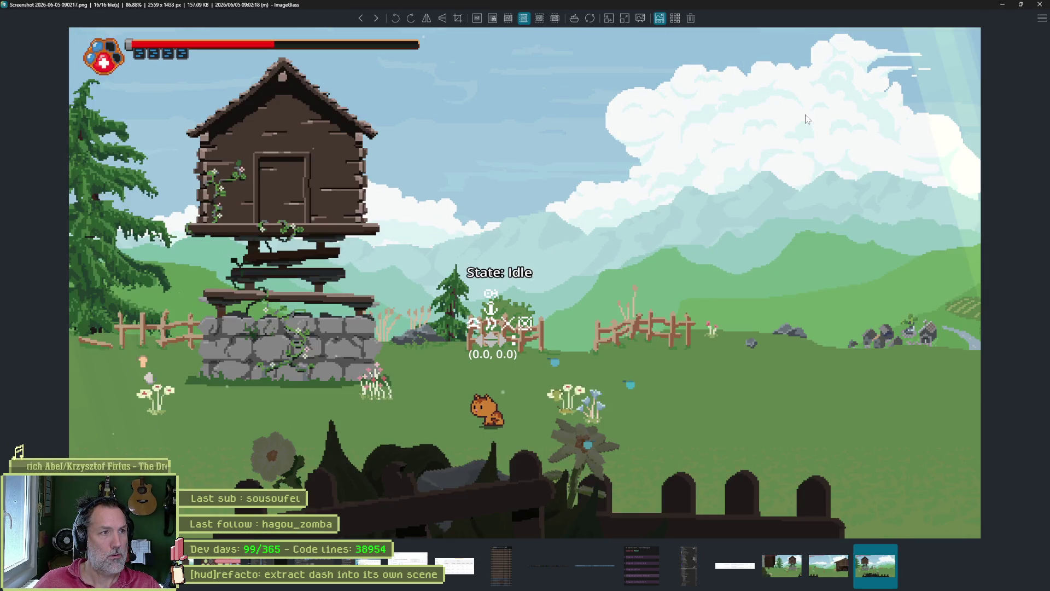
{"action": "key", "text": "Left"}
{"action": "key", "text": "Right"}
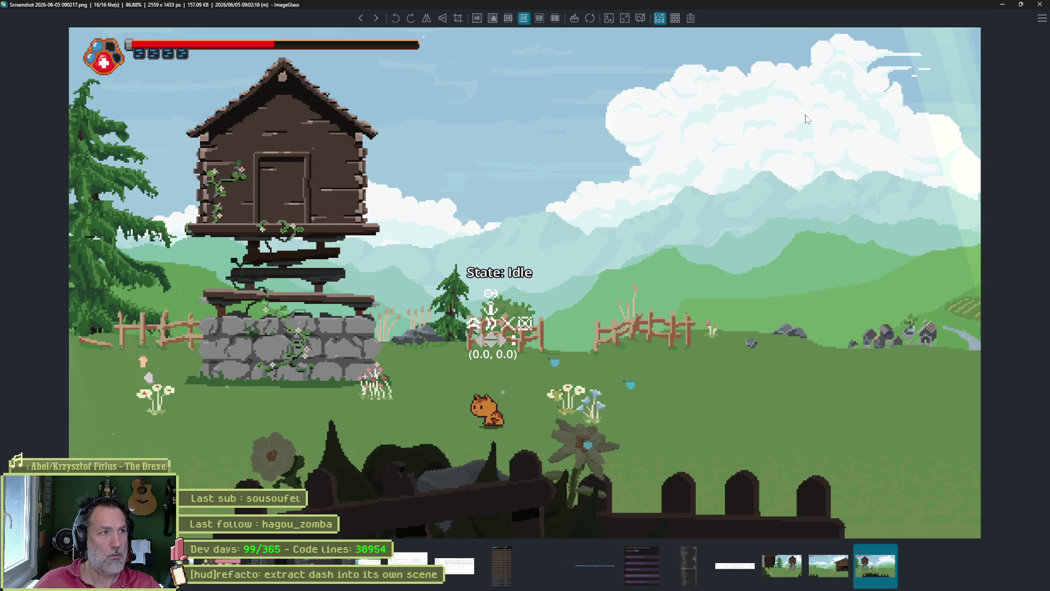
{"action": "key", "text": "Left"}
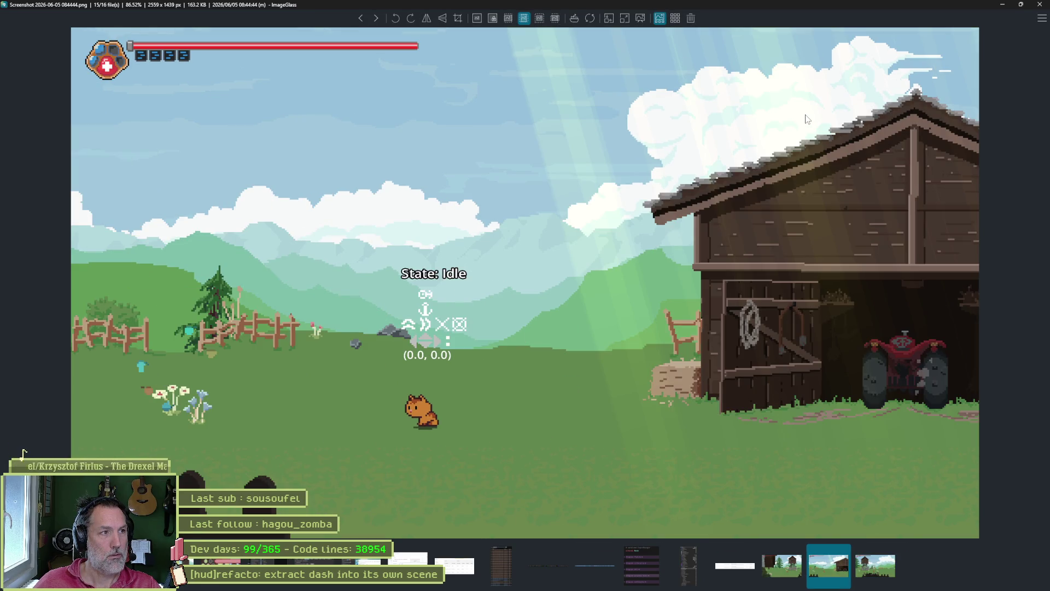
{"action": "key", "text": "Right"}
{"action": "key", "text": "Left"}
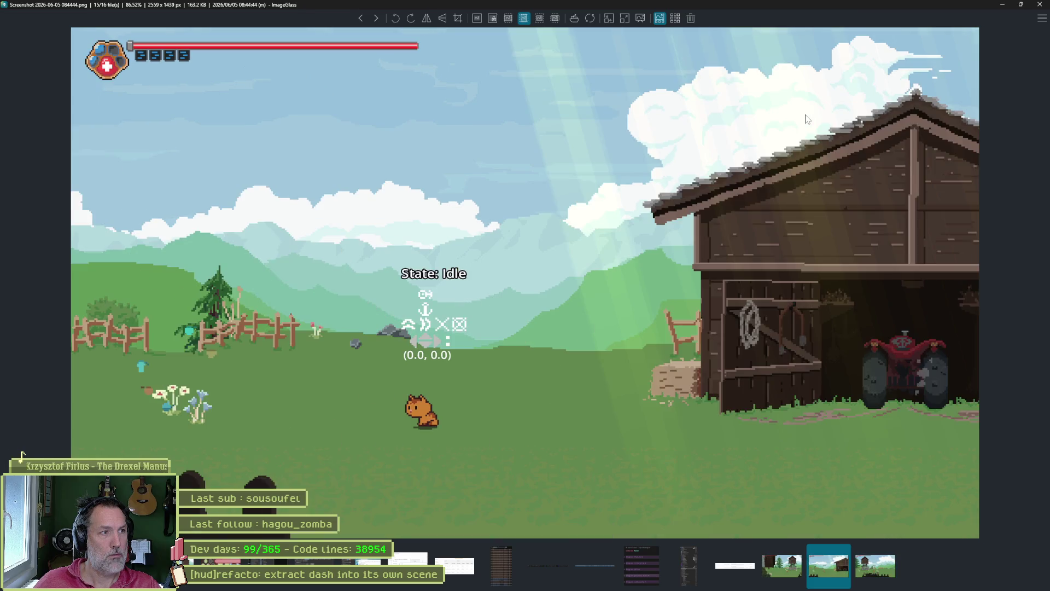
{"action": "key", "text": "Right"}
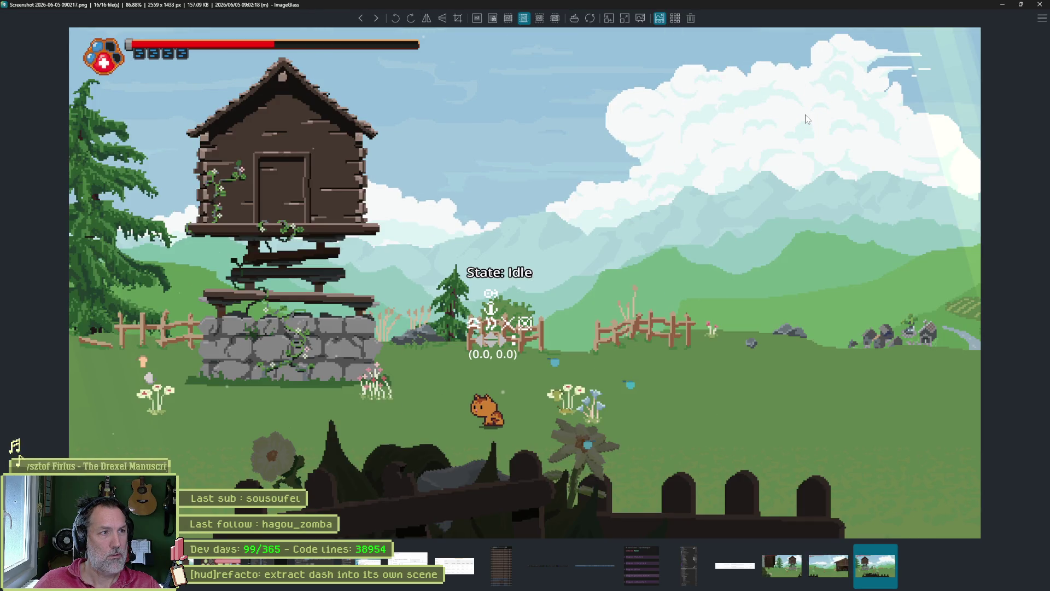
{"action": "key", "text": "Left"}
{"action": "key", "text": "Right"}
{"action": "key", "text": "Escape"}
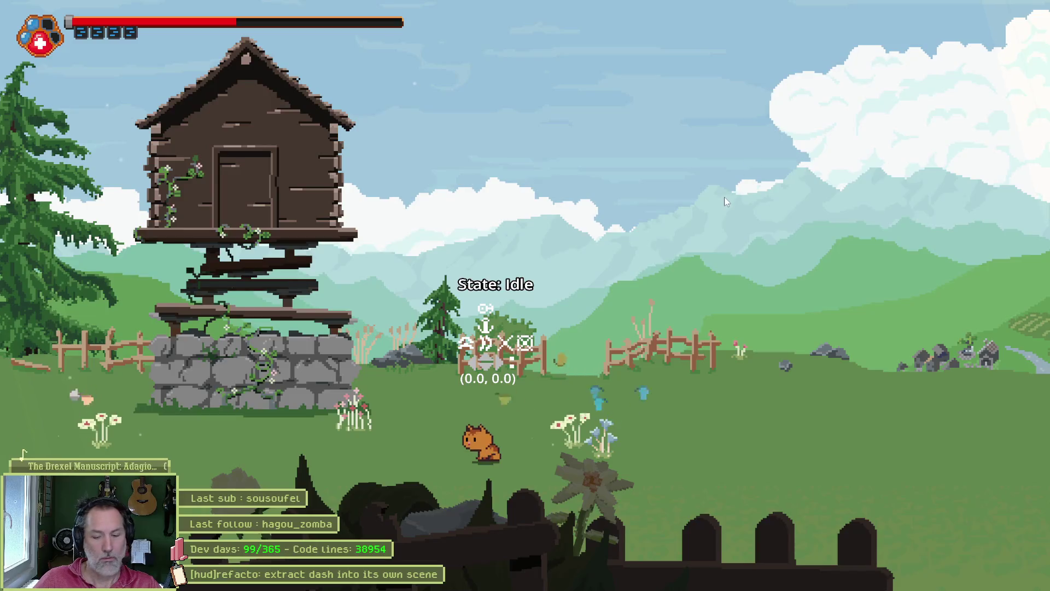
{"action": "key", "text": "alt+Tab"}
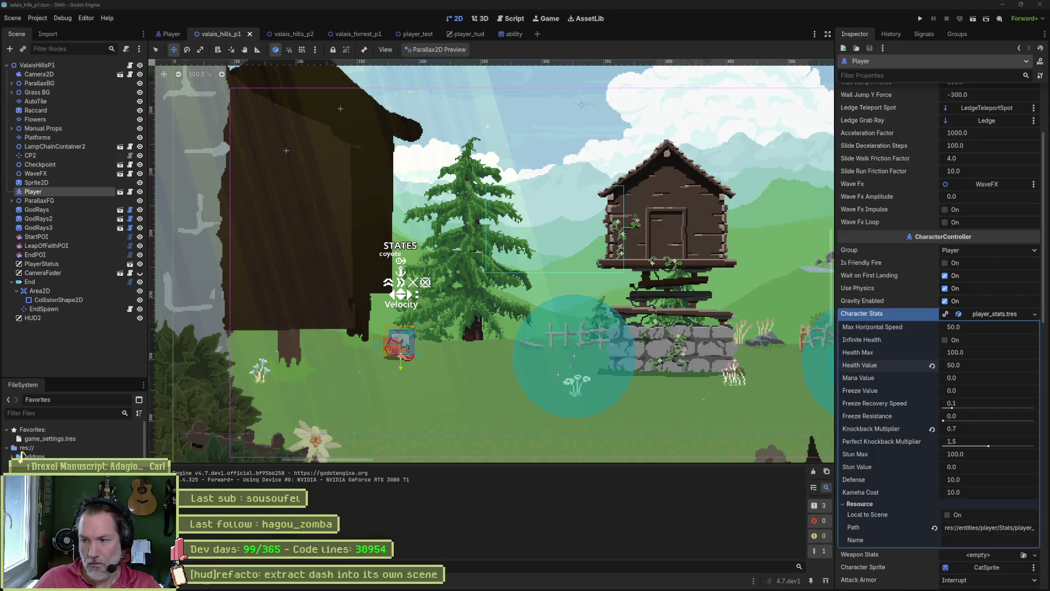
{"action": "key", "text": "alt+Tab"}
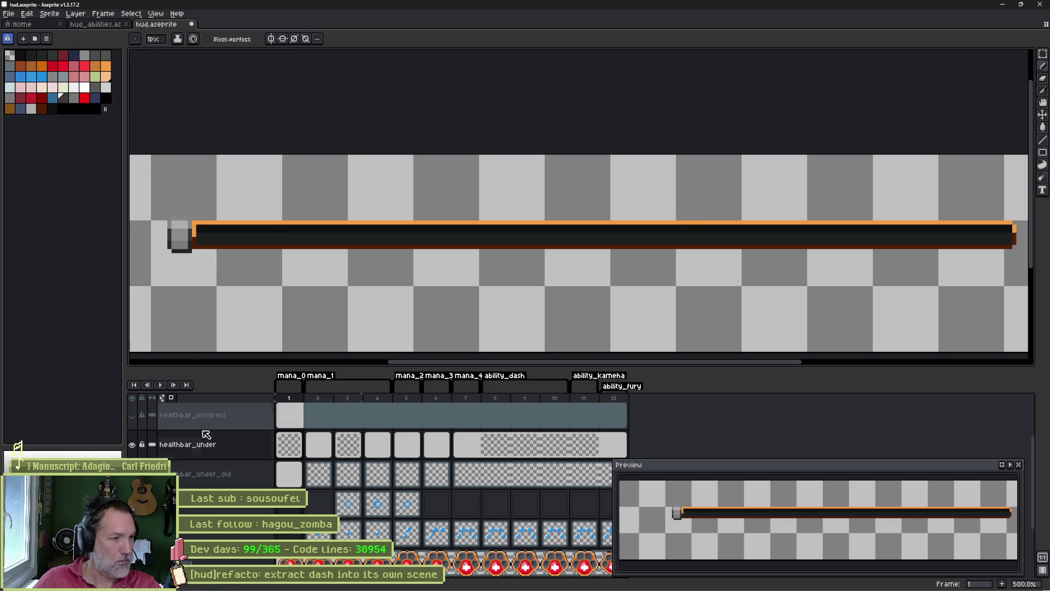
- Show and select the healthbar_progress layer, hide healthbar_under, and copy red into a new palette slot
{"action": "left_click", "coordinate": [132, 414]}
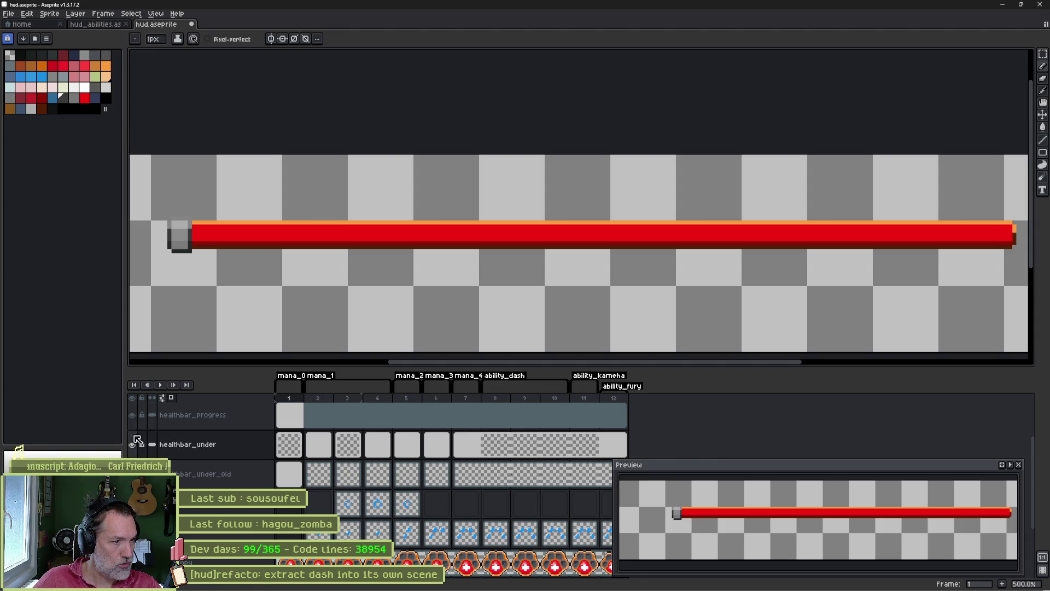
{"action": "left_click", "coordinate": [132, 444]}
{"action": "left_click", "coordinate": [237, 229], "text": "alt"}
{"action": "left_click", "coordinate": [239, 236], "text": "ctrl"}
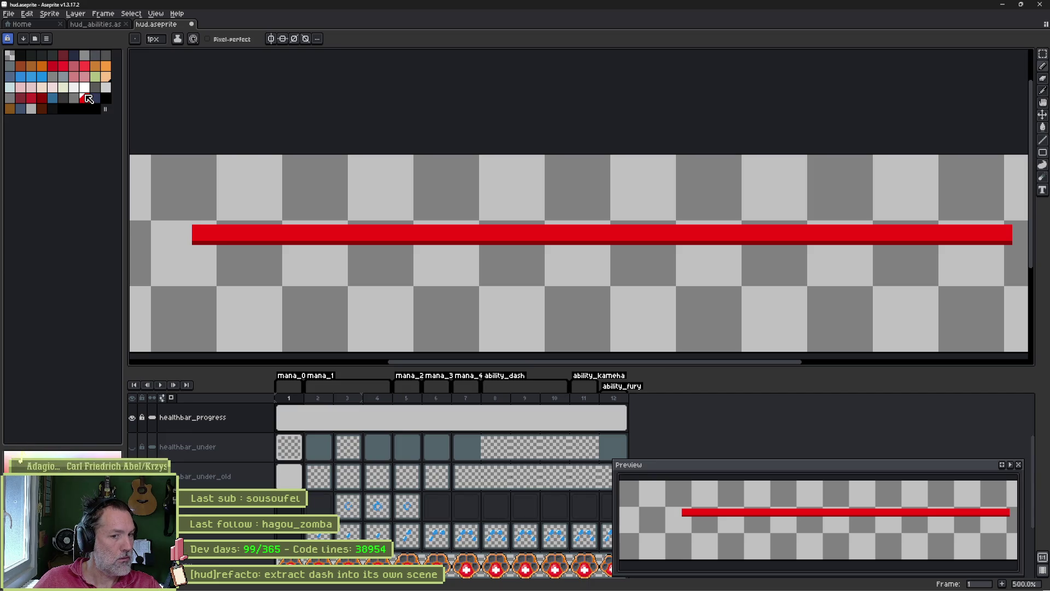
{"action": "left_click_drag", "start_coordinate": [84, 98], "coordinate": [52, 109]}
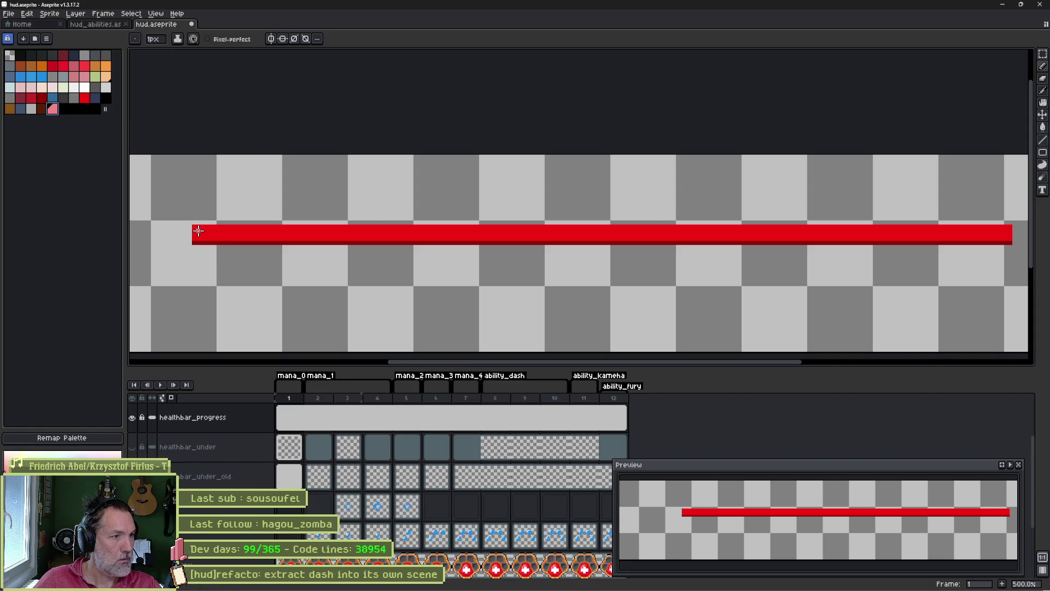
- Draw a light-pink highlight along the red bar's top and pick up a dark red
{"action": "scroll", "coordinate": [548, 239], "scroll_direction": "right", "scroll_amount": 3}
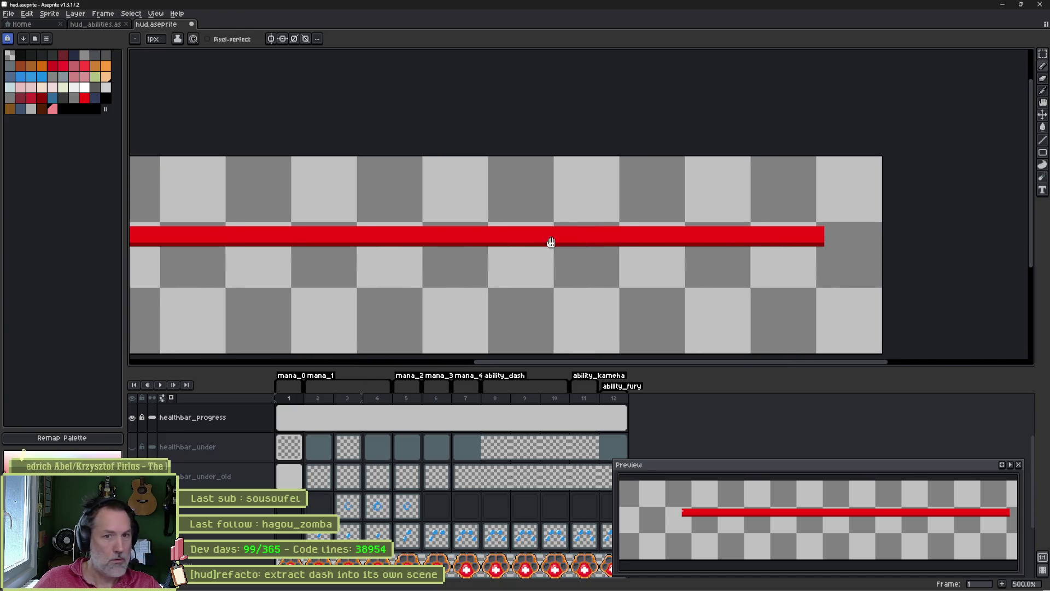
{"action": "left_click", "coordinate": [789, 234], "text": "shift"}
{"action": "scroll", "coordinate": [429, 206], "scroll_direction": "down", "scroll_amount": 1}
{"action": "scroll", "coordinate": [579, 209], "scroll_direction": "left", "scroll_amount": 3}
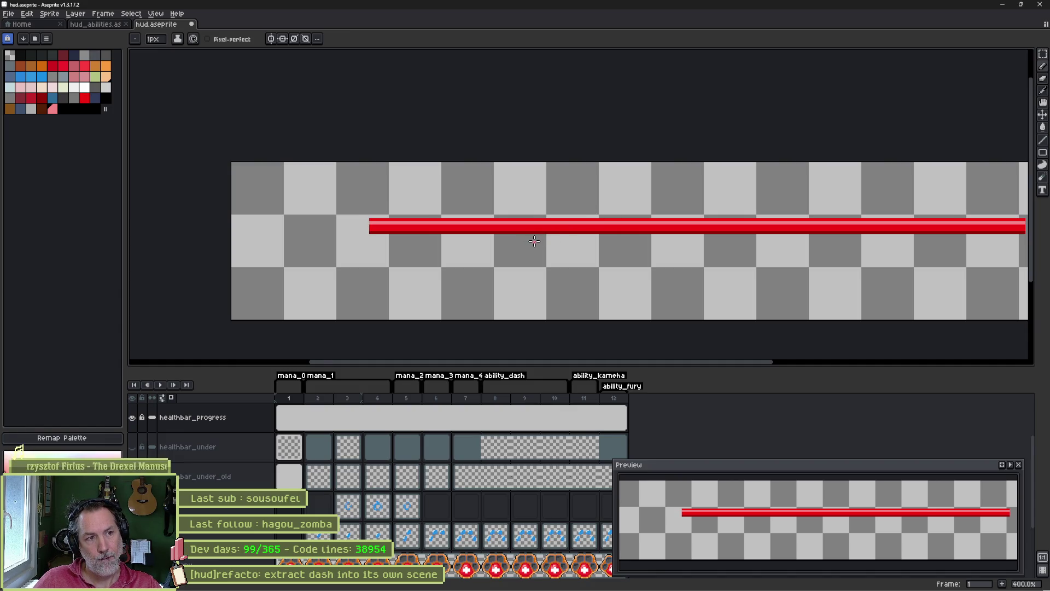
{"action": "scroll", "coordinate": [535, 241], "scroll_direction": "up", "scroll_amount": 1}
{"action": "key", "text": "i"}
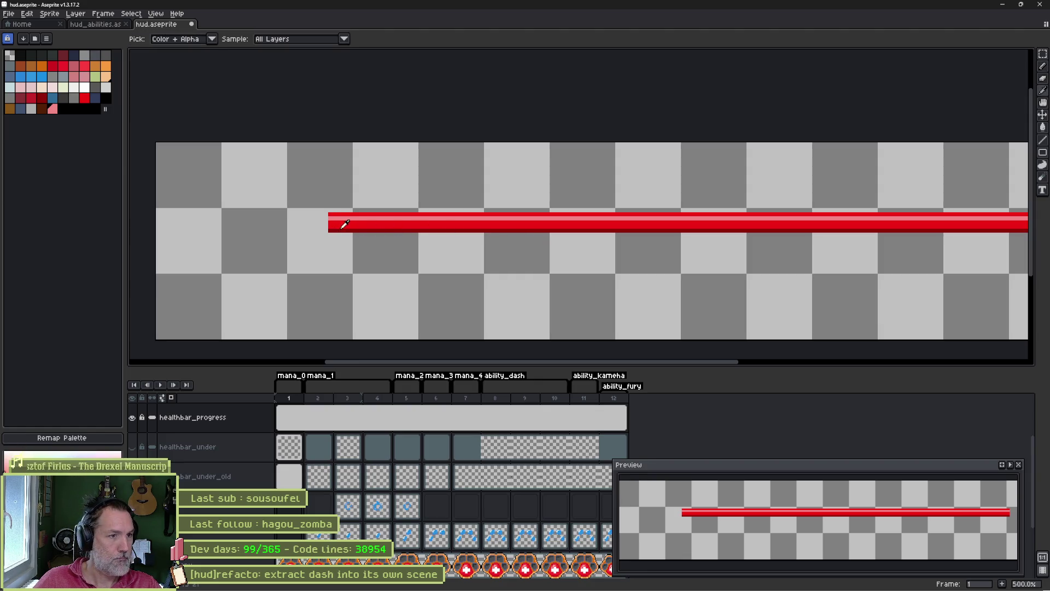
{"action": "left_click", "coordinate": [346, 224]}
{"action": "key", "text": "b"}
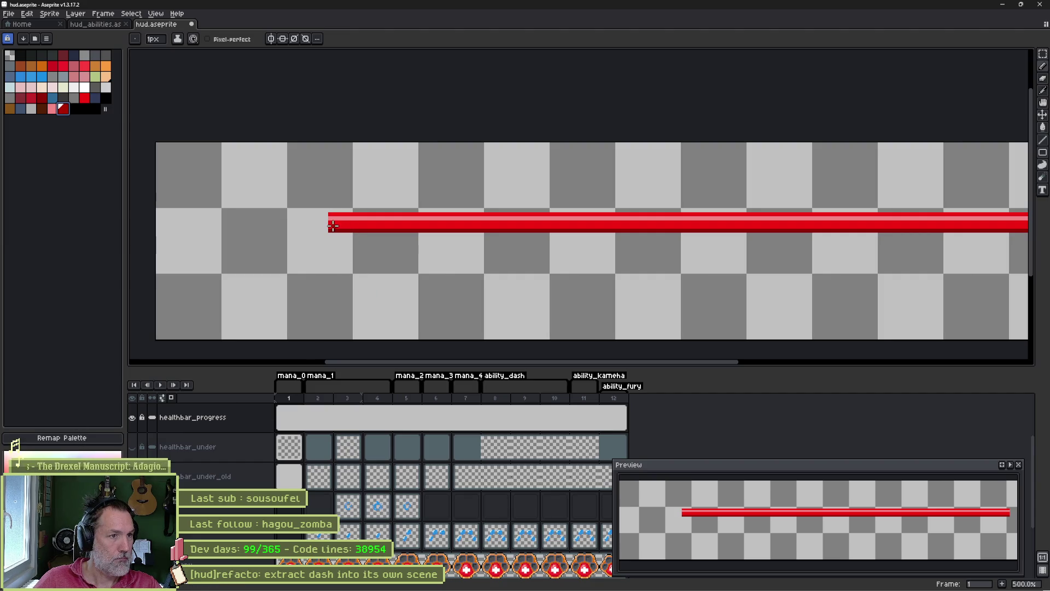
{"action": "scroll", "coordinate": [591, 249], "scroll_direction": "right", "scroll_amount": 5}
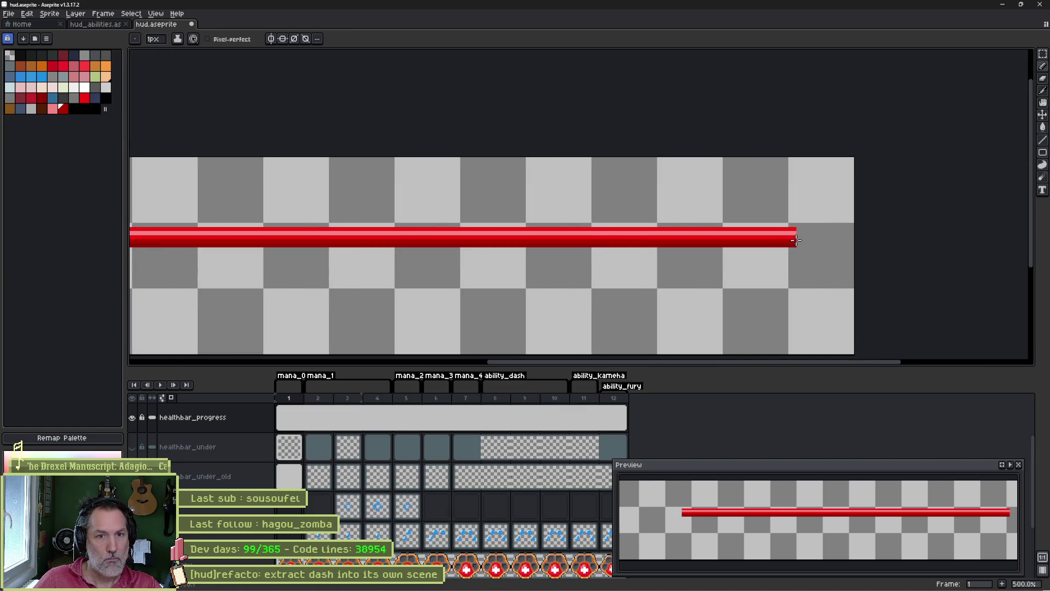
{"action": "scroll", "coordinate": [602, 250], "scroll_direction": "down", "scroll_amount": 1}
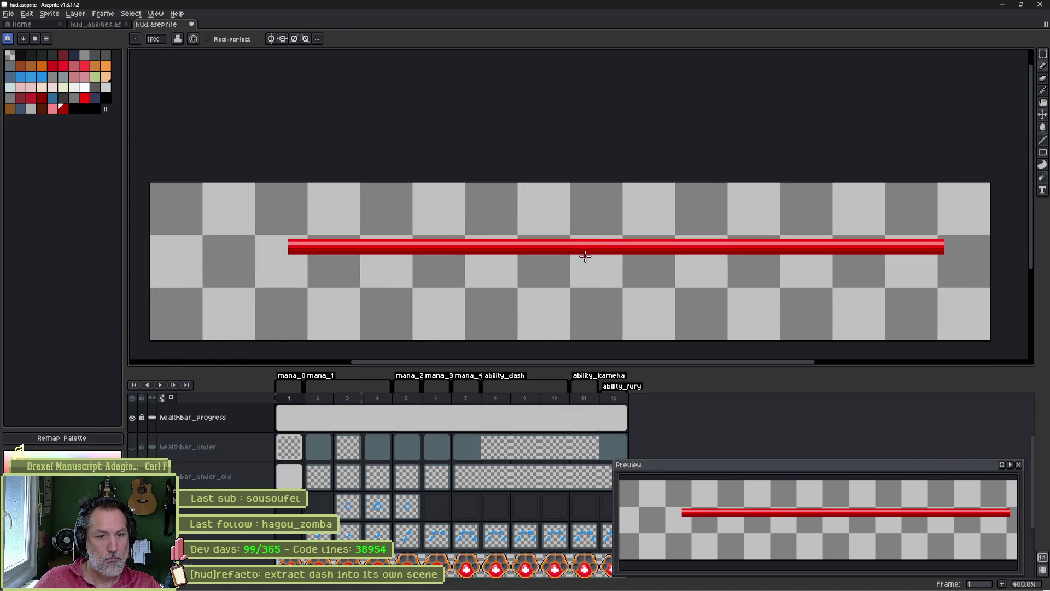
- Export the sprite sheet, overwriting healthbar_progress.png
{"action": "key", "text": "ctrl+e"}
{"action": "left_click", "coordinate": [467, 97]}
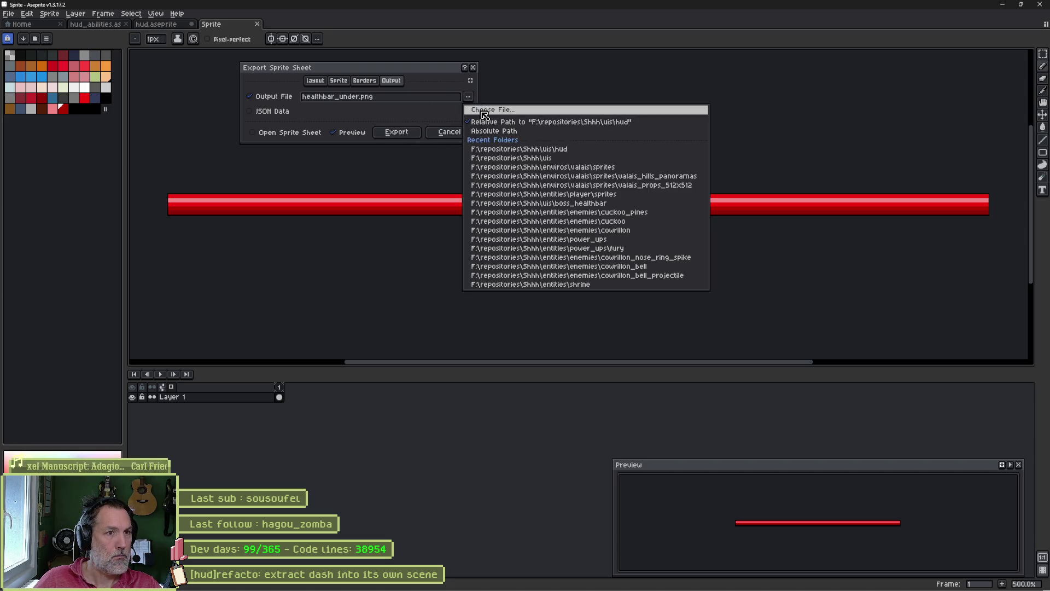
{"action": "left_click", "coordinate": [489, 118]}
{"action": "double_click", "coordinate": [516, 120]}
{"action": "left_click", "coordinate": [477, 320]}
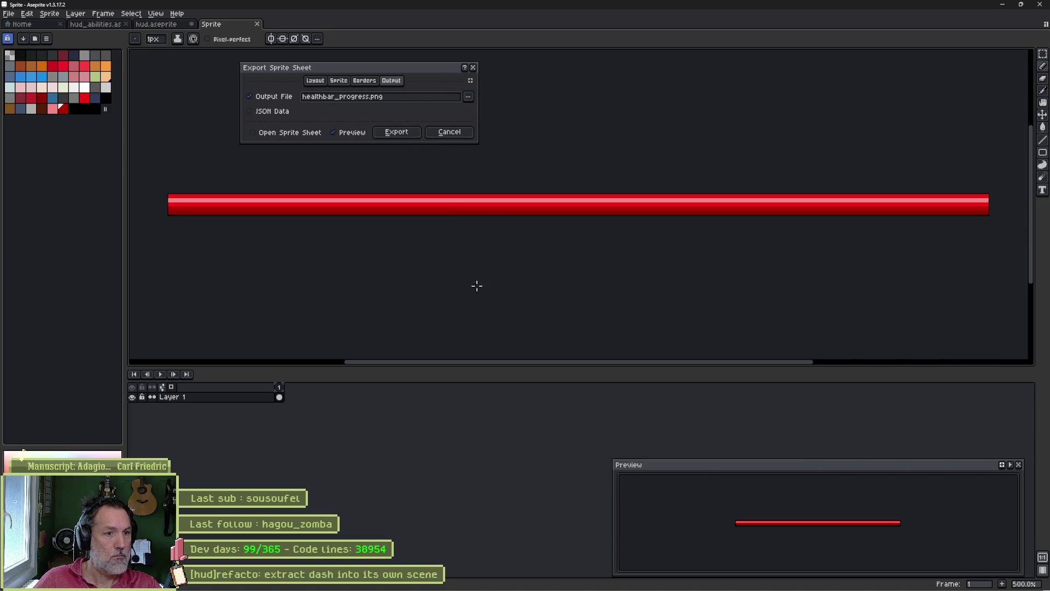
{"action": "left_click", "coordinate": [408, 132]}
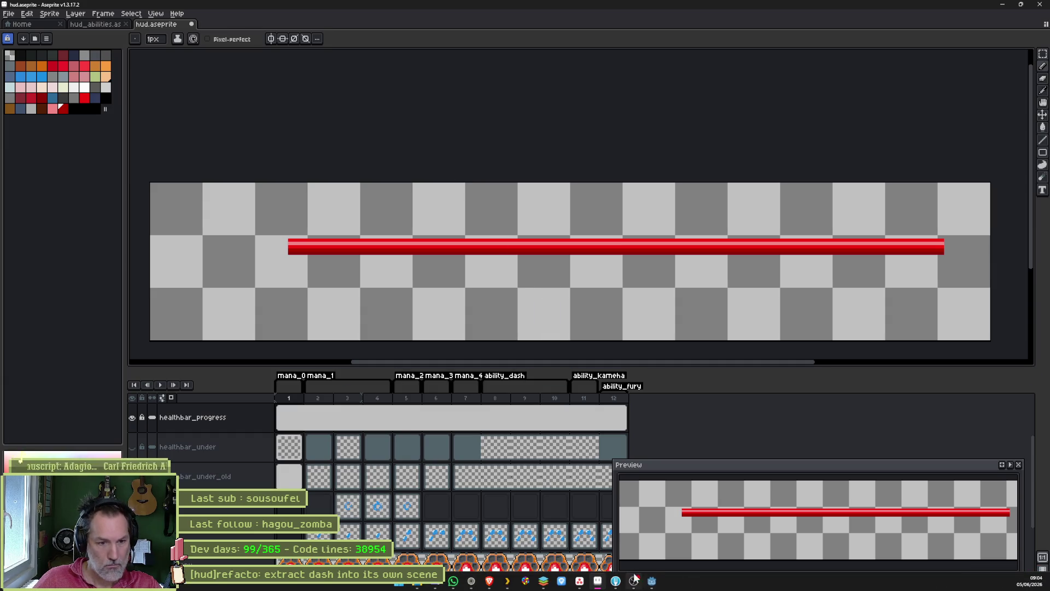
- Test the new red bar in the running Godot game, then return to Aseprite
{"action": "left_click", "coordinate": [652, 581]}
{"action": "key", "text": "F5"}
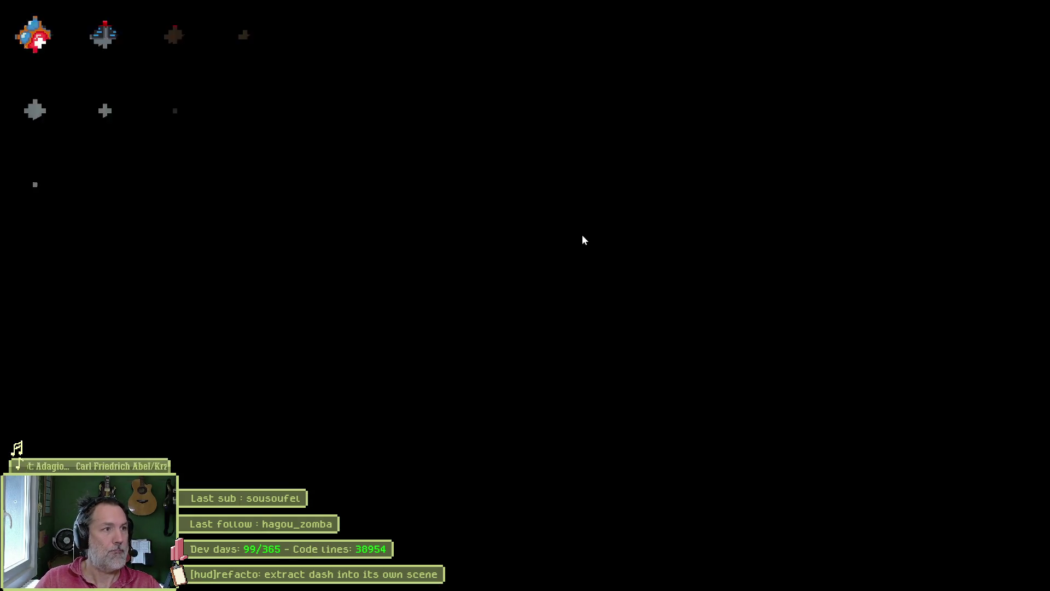
{"action": "key", "text": "d"}
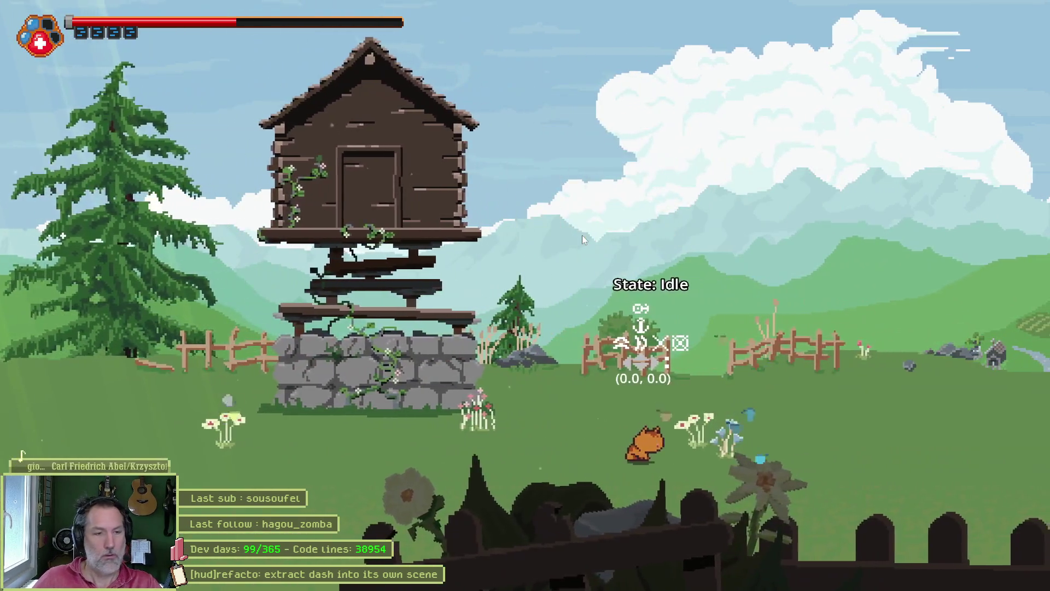
{"action": "key", "text": "alt+Tab"}
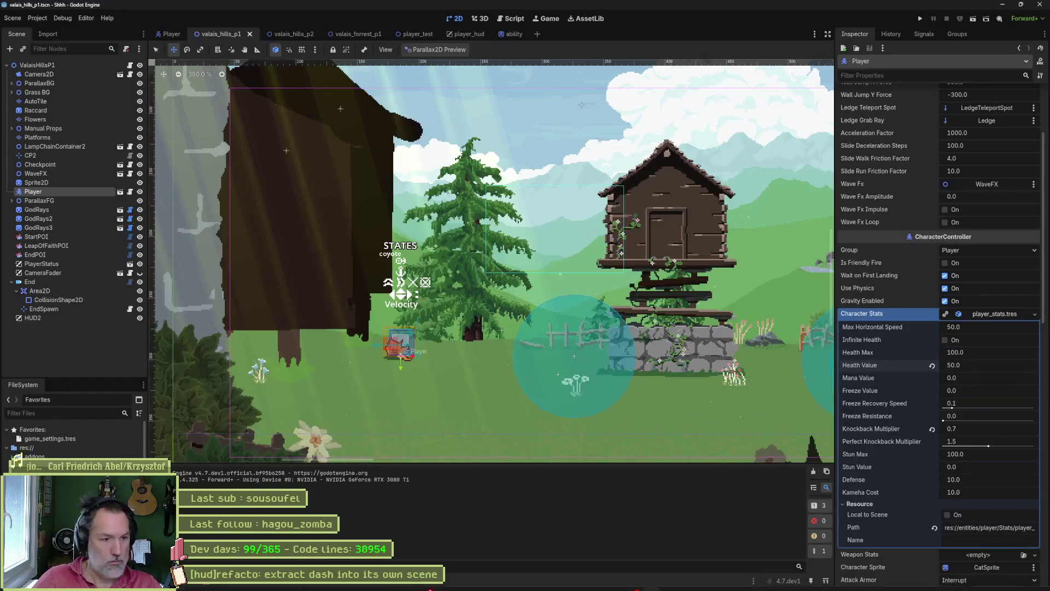
{"action": "left_click", "coordinate": [599, 581]}
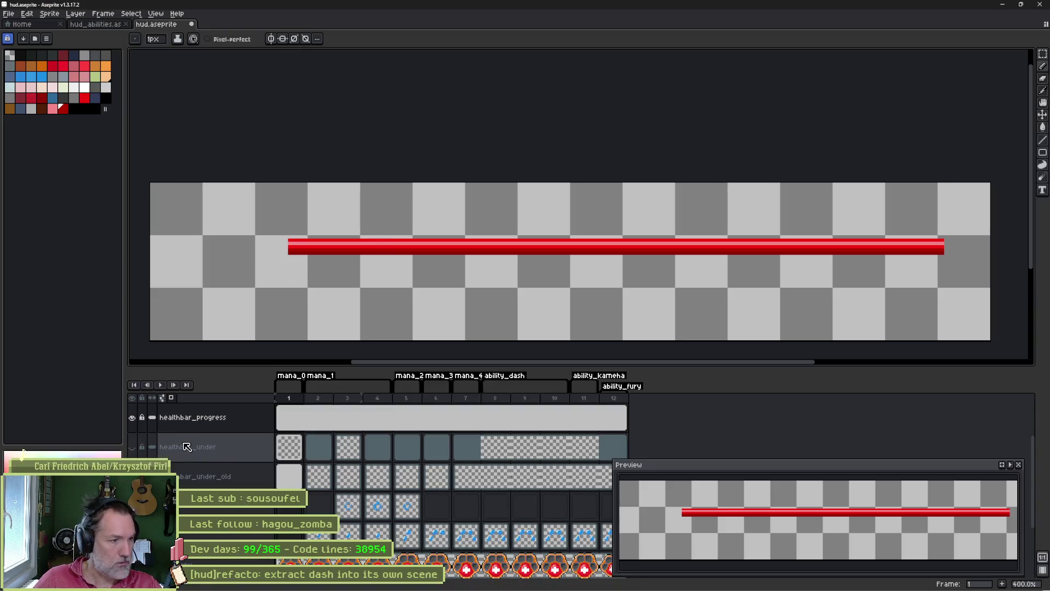
- Hide healthbar_progress and make healthbar_under the visible, active layer with the pencil
{"action": "left_click", "coordinate": [132, 417]}
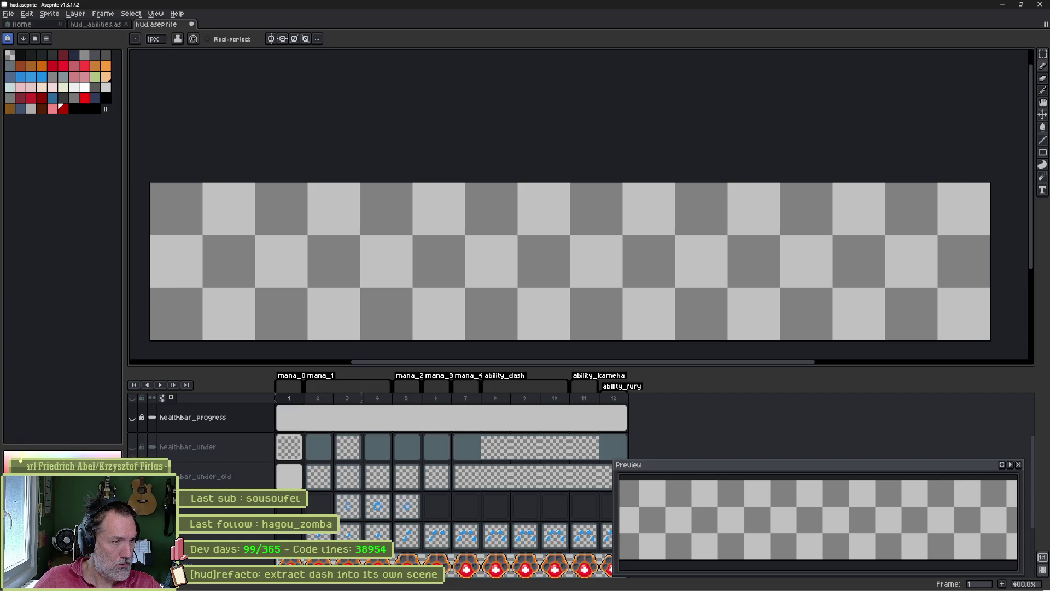
{"action": "left_click", "coordinate": [132, 448]}
{"action": "scroll", "coordinate": [276, 245], "scroll_direction": "up", "scroll_amount": 2}
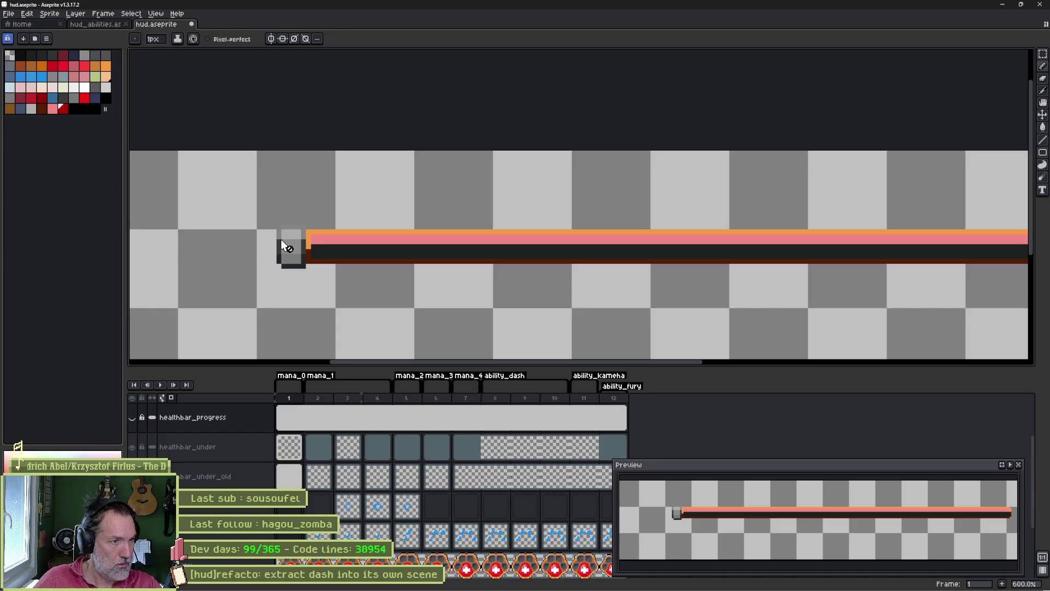
{"action": "key", "text": "Down"}
{"action": "scroll", "coordinate": [287, 236], "scroll_direction": "up", "scroll_amount": 4}
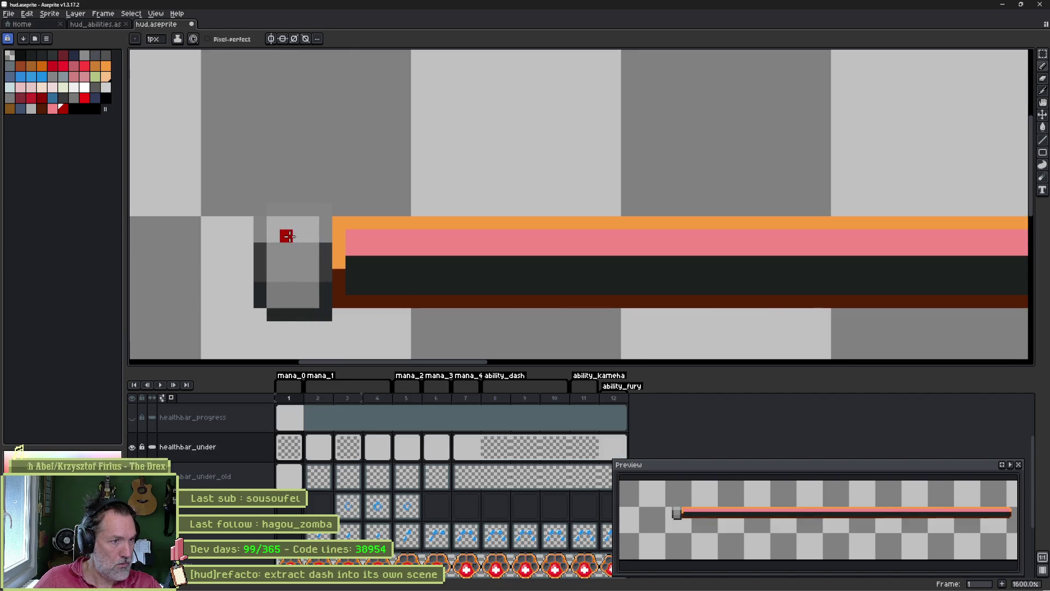
{"action": "key", "text": "i"}
{"action": "key", "text": "b"}
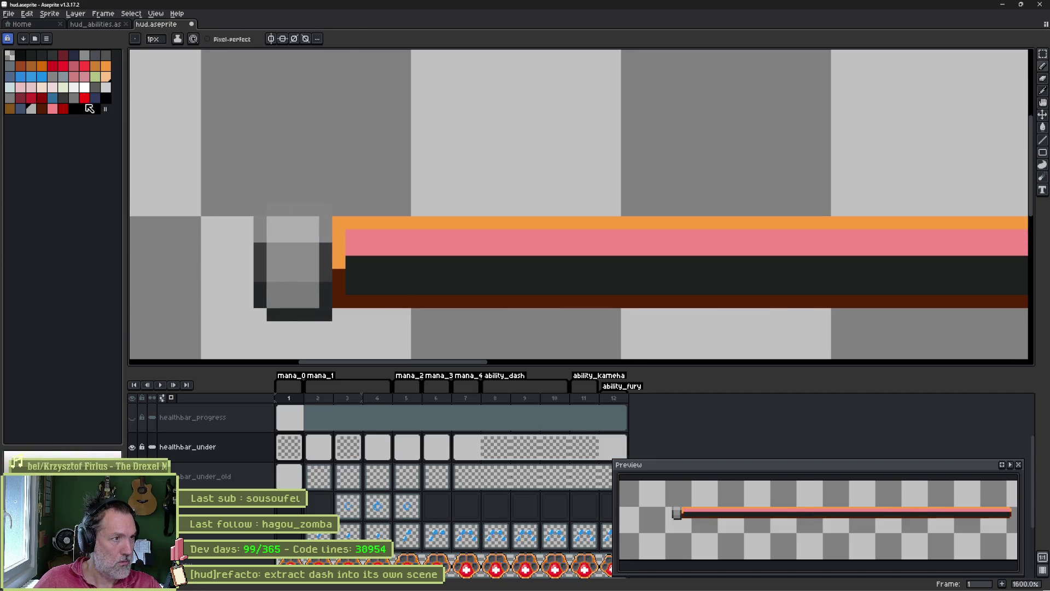
- Draw a short white highlight line across the bar's grey left cap
{"action": "left_click", "coordinate": [86, 88]}
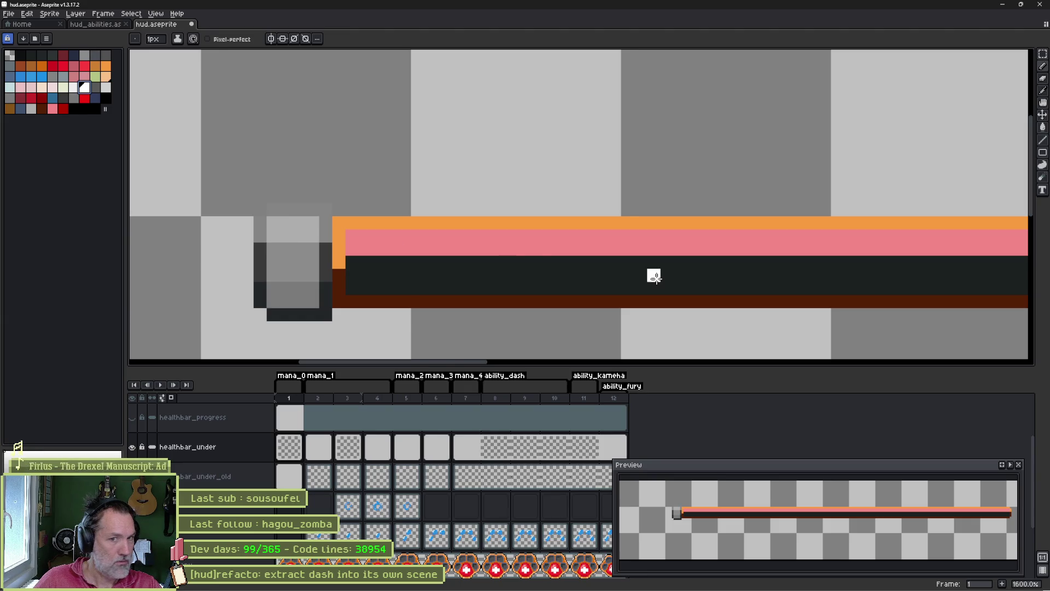
{"action": "scroll", "coordinate": [654, 274], "scroll_direction": "down", "scroll_amount": 3}
{"action": "mouse_move", "coordinate": [787, 297]}
{"action": "left_mouse_down"}
{"action": "mouse_move", "coordinate": [228, 274]}
{"action": "mouse_move", "coordinate": [478, 282]}
{"action": "left_mouse_up"}
{"action": "left_click", "coordinate": [132, 417]}
{"action": "left_click", "coordinate": [131, 417]}
{"action": "scroll", "coordinate": [328, 271], "scroll_direction": "up", "scroll_amount": 3}
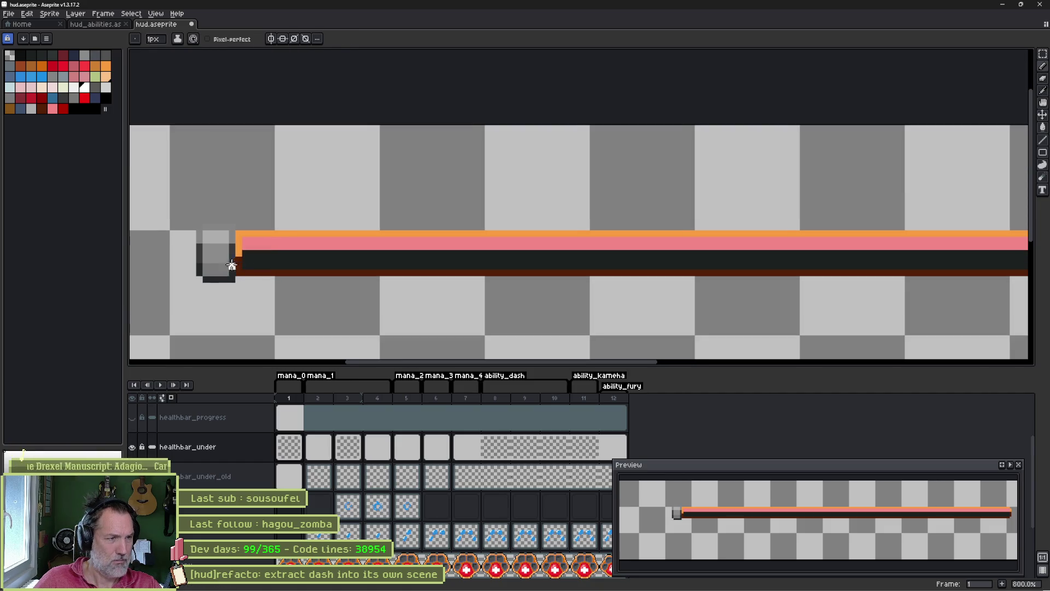
{"action": "scroll", "coordinate": [339, 273], "scroll_direction": "up", "scroll_amount": 1}
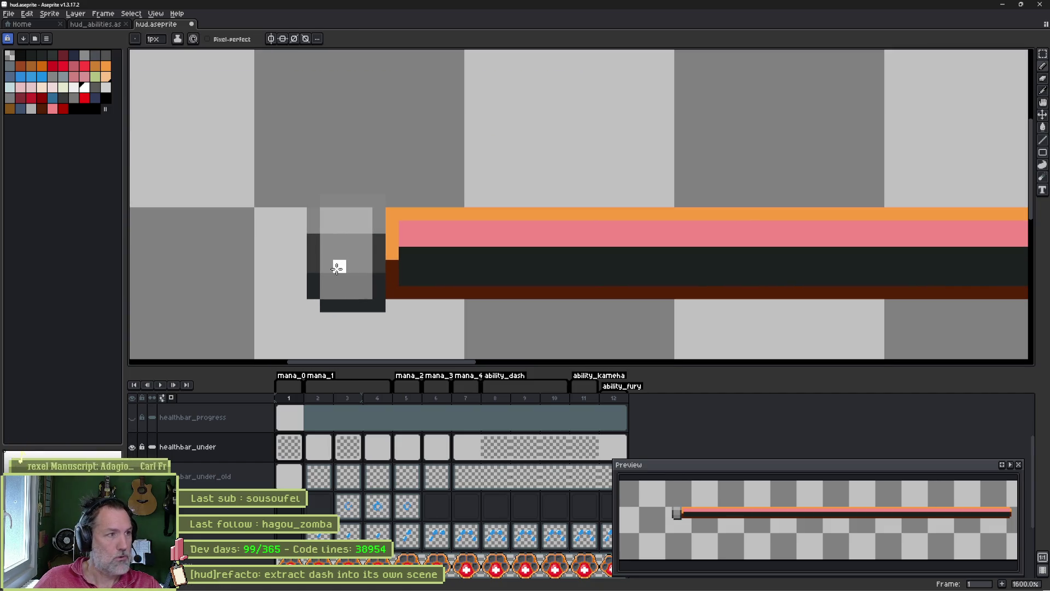
{"action": "left_click_drag", "start_coordinate": [313, 227], "coordinate": [376, 228]}
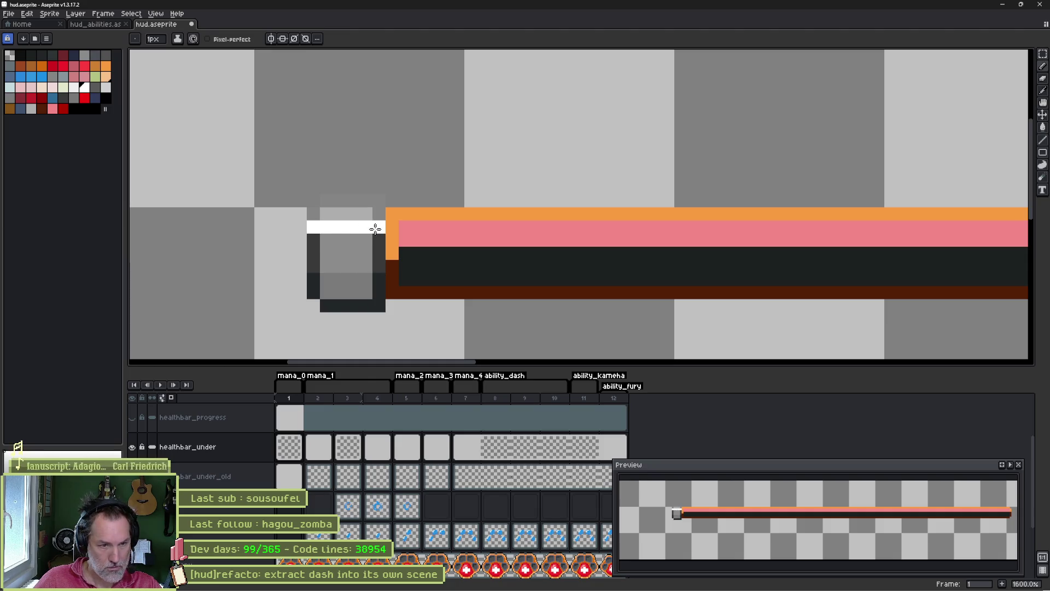
{"action": "key", "text": "ctrl+z"}
{"action": "left_click_drag", "start_coordinate": [324, 227], "coordinate": [367, 228]}
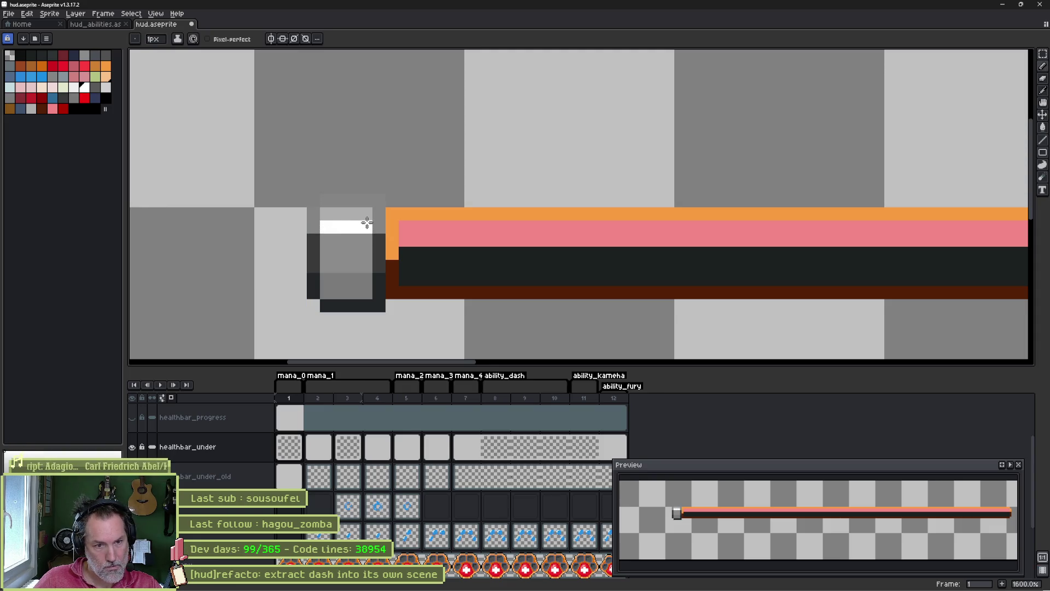
- Bucket-fill the cap's pink stripe with the dark colour
{"action": "scroll", "coordinate": [609, 244], "scroll_direction": "right", "scroll_amount": 2}
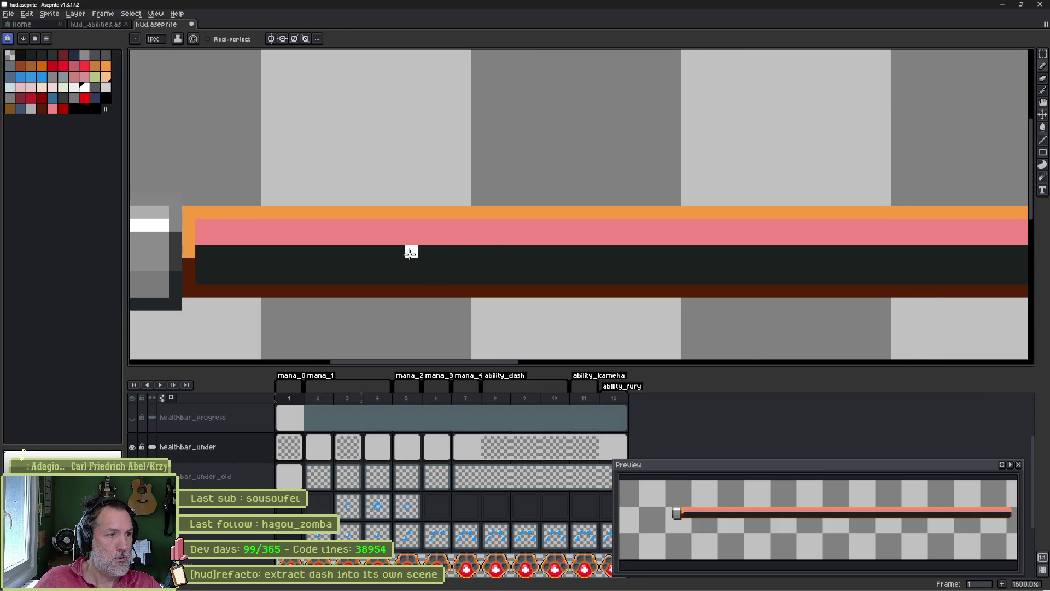
{"action": "left_click", "coordinate": [381, 266], "text": "alt"}
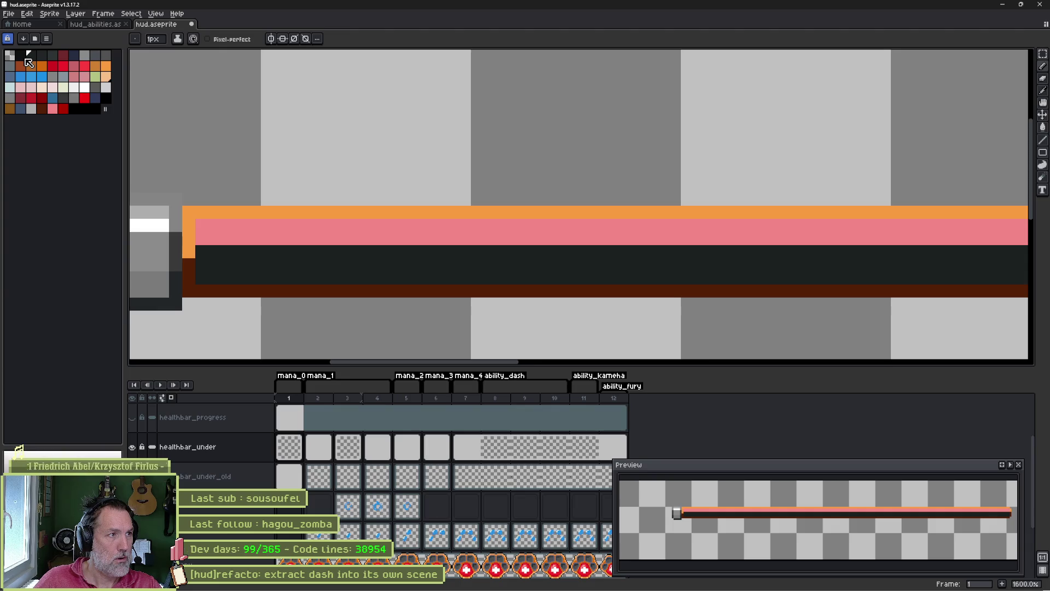
{"action": "key", "text": "g"}
{"action": "left_click", "coordinate": [291, 237]}
{"action": "scroll", "coordinate": [307, 232], "scroll_direction": "down", "scroll_amount": 5}
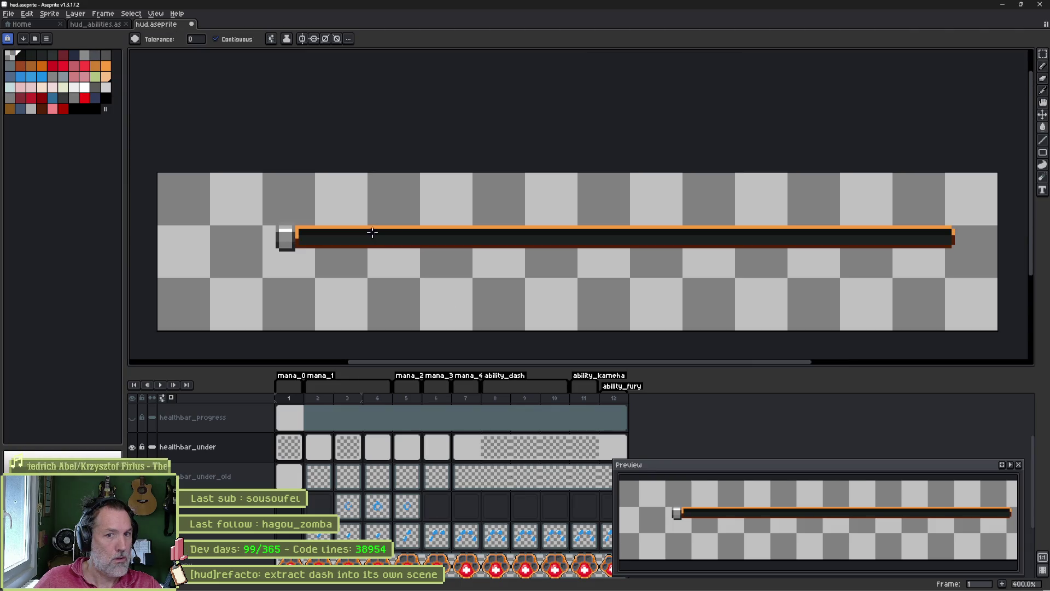
- Export the sprite sheet, overwriting the existing healthbar_under.png
{"action": "key", "text": "ctrl+e"}
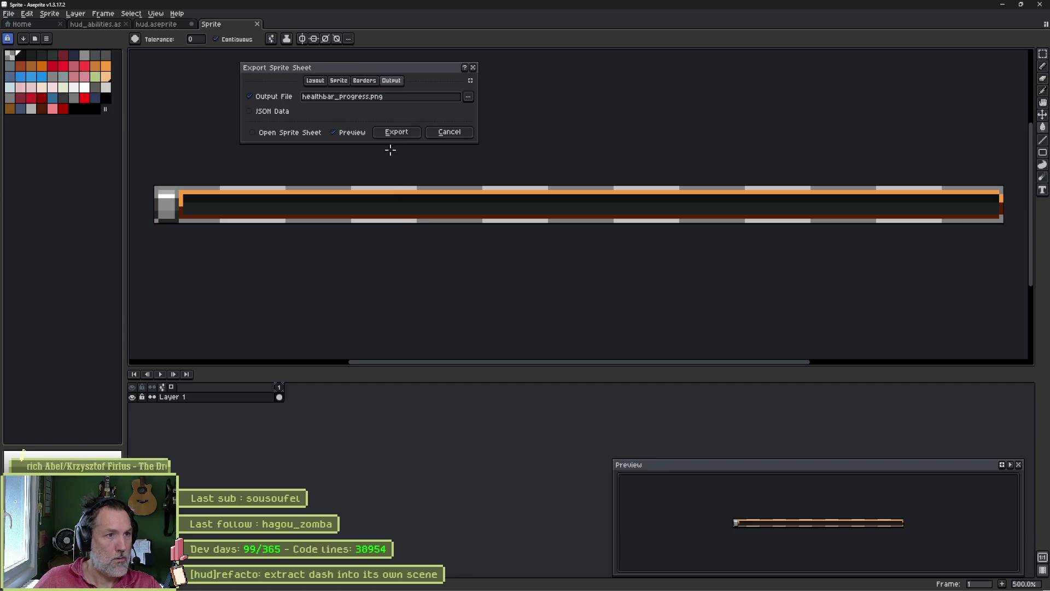
{"action": "left_click", "coordinate": [470, 101]}
{"action": "left_click", "coordinate": [482, 119]}
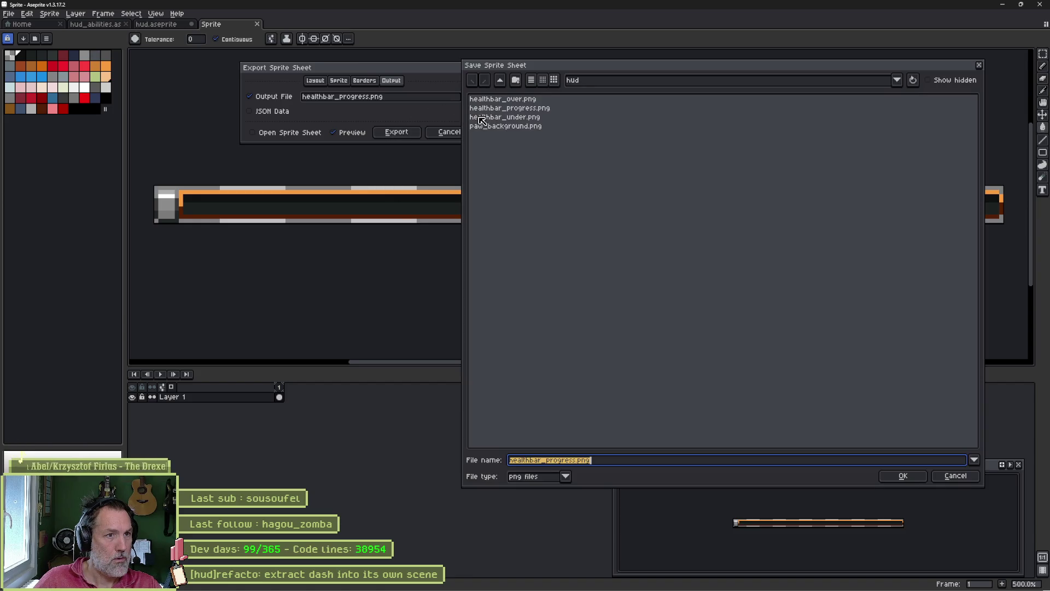
{"action": "double_click", "coordinate": [492, 117]}
{"action": "left_click", "coordinate": [469, 321]}
{"action": "left_click", "coordinate": [396, 132]}
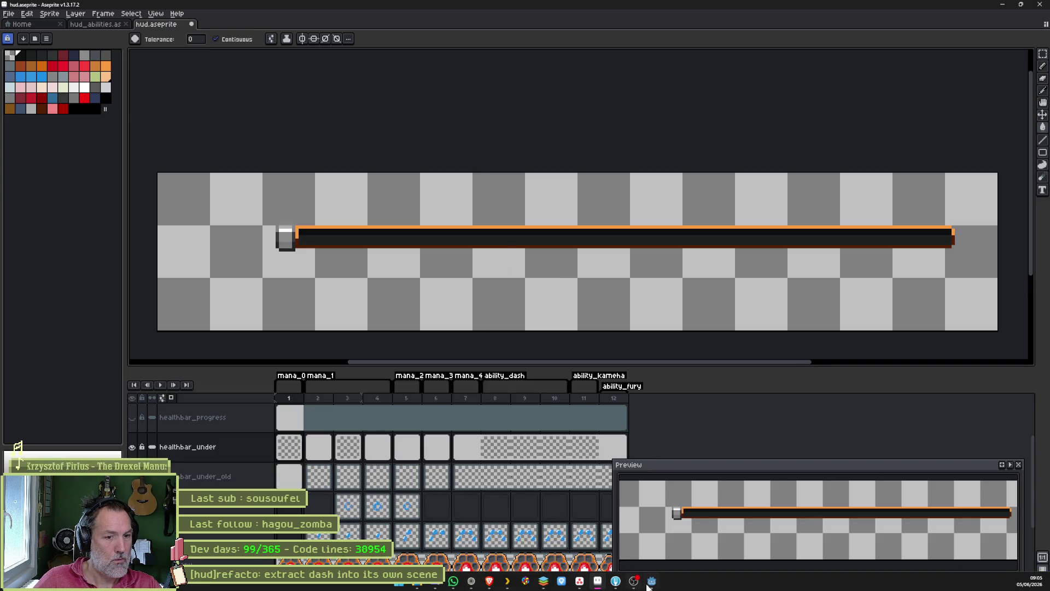
{"action": "key", "text": "alt+Tab"}
- Run the game with F5 and move the cat right and left, then dash
{"action": "key", "text": "F5"}
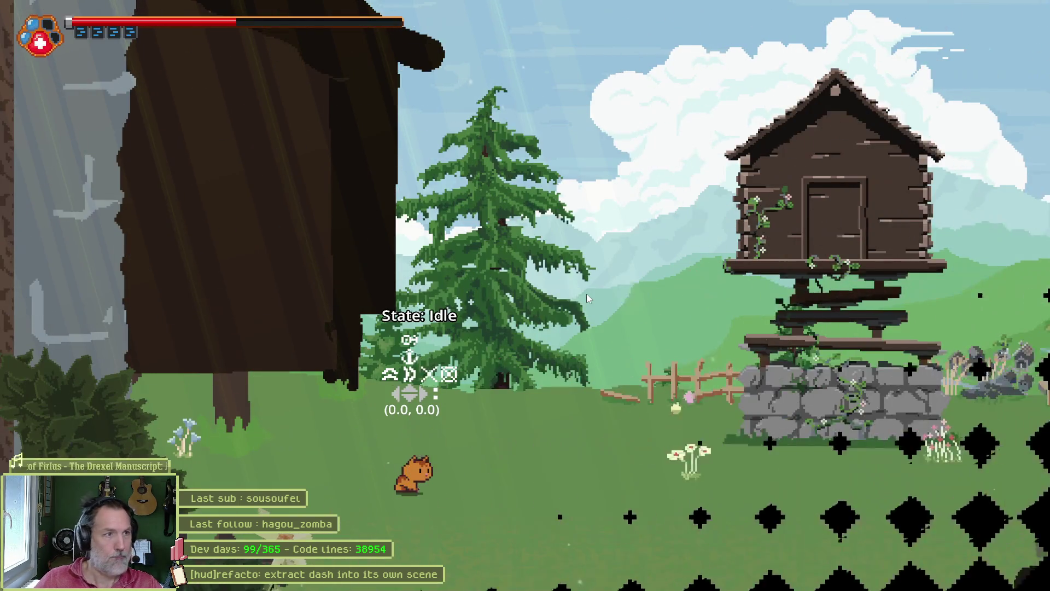
{"action": "key", "text": "Right"}
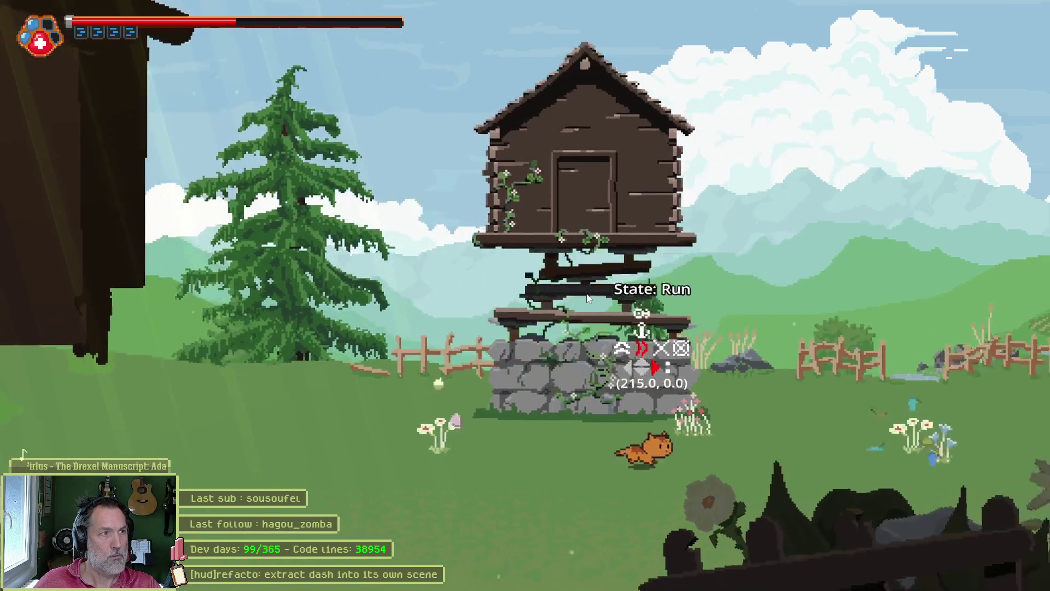
{"action": "key", "text": "Left"}
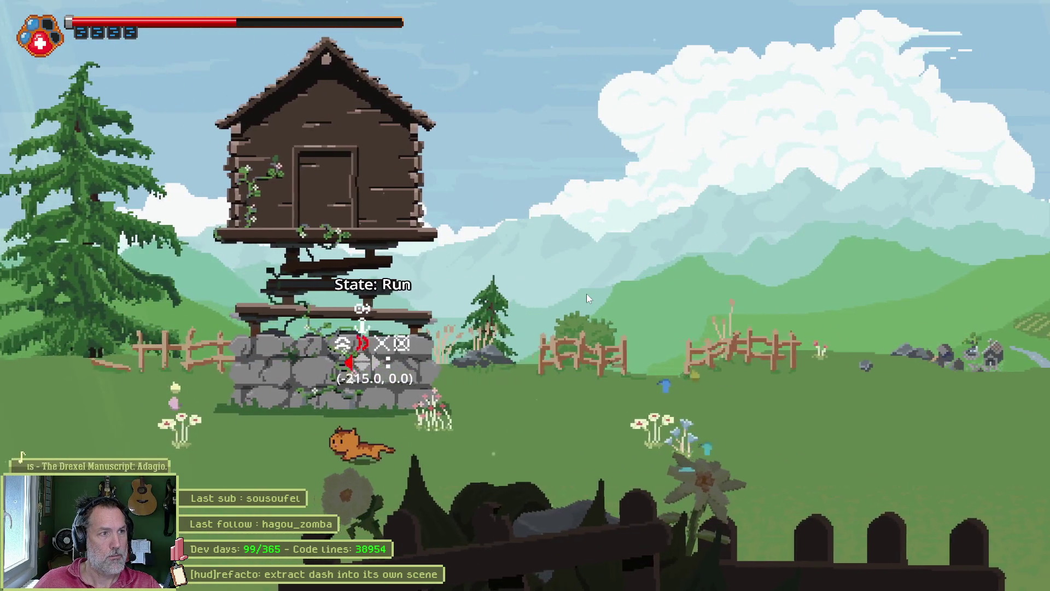
{"action": "key", "text": "Right"}
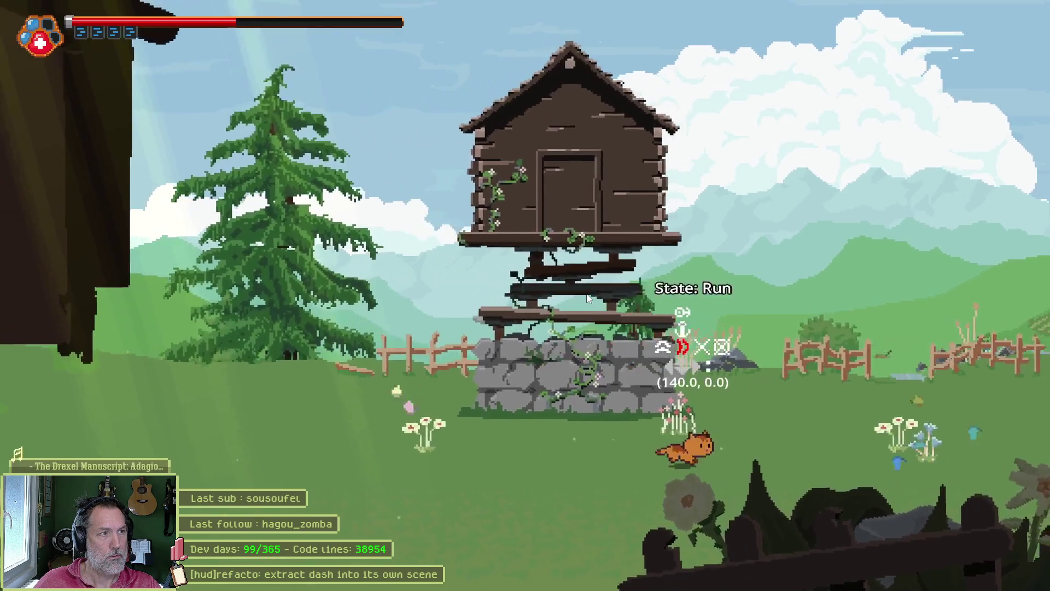
{"action": "key", "text": "Left"}
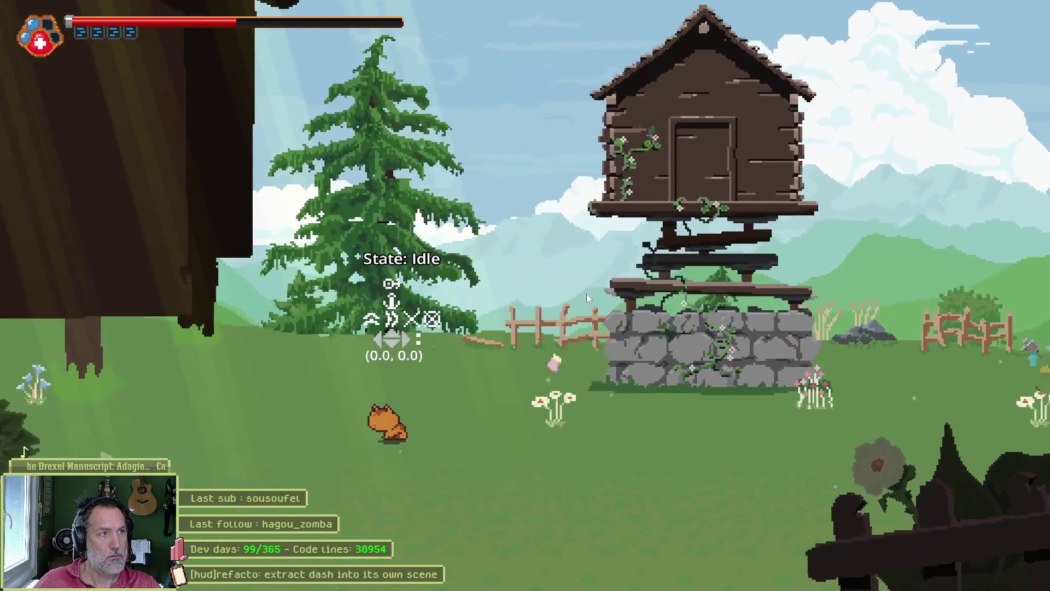
{"action": "key", "text": "shift"}
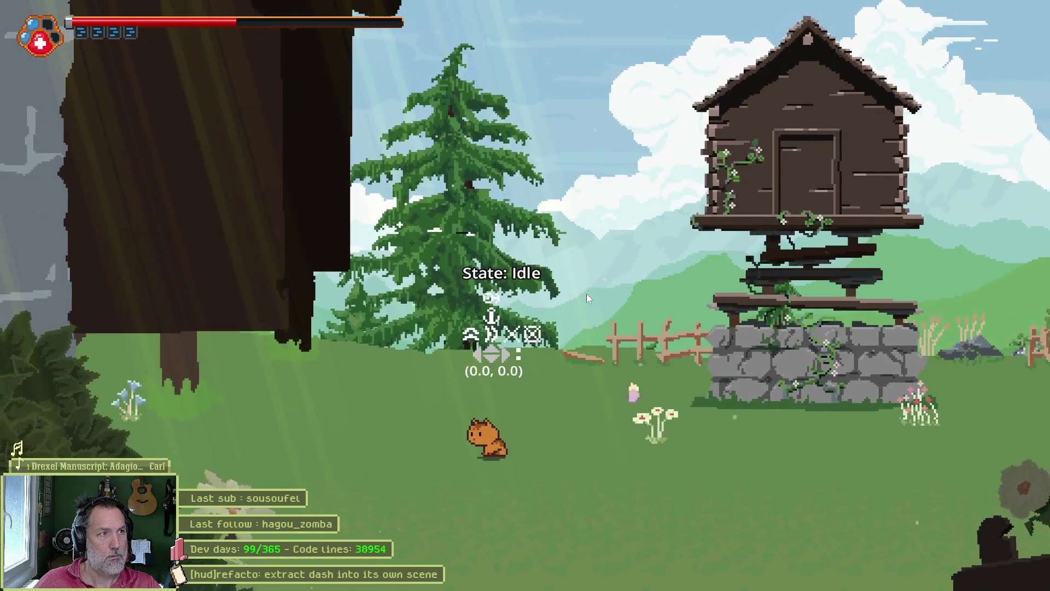
- Screenshot the whole game view, close the game, and view the screenshot
{"action": "key", "text": "super+shift+s"}
{"action": "left_click_drag", "start_coordinate": [0, 0], "coordinate": [1006, 533]}
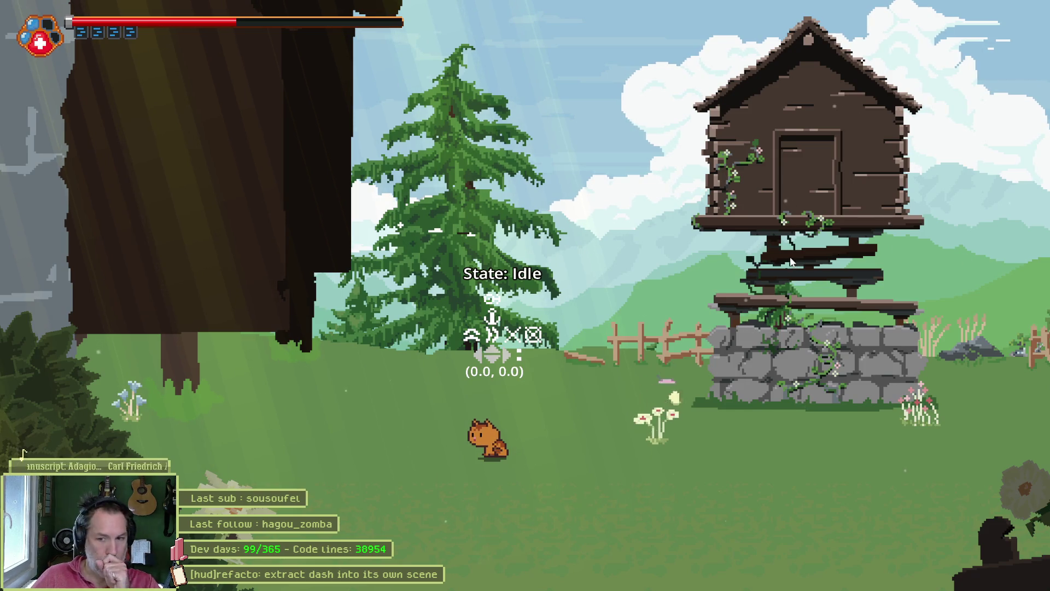
{"action": "key", "text": "F8"}
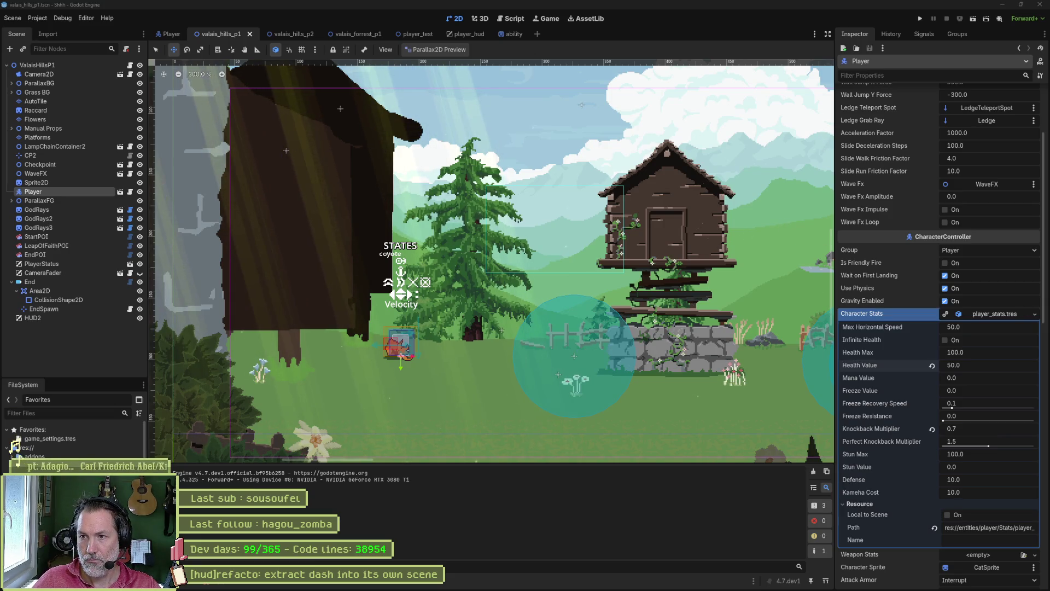
{"action": "key", "text": "Right"}
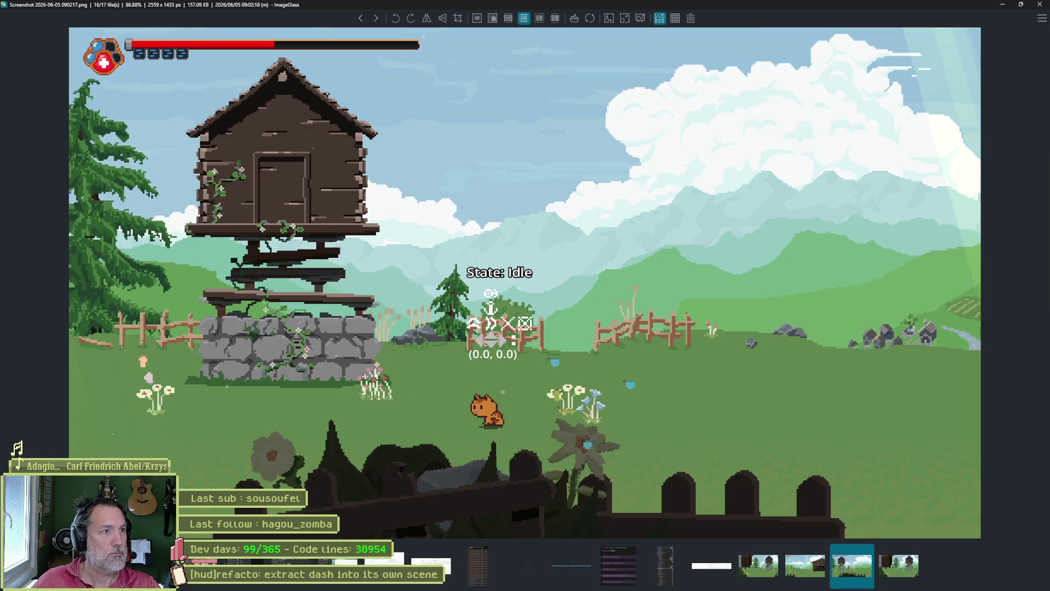
- Compare the newest health-bar screenshots, then bring up the browser's Blasphemous image results
{"action": "key", "text": "Left"}
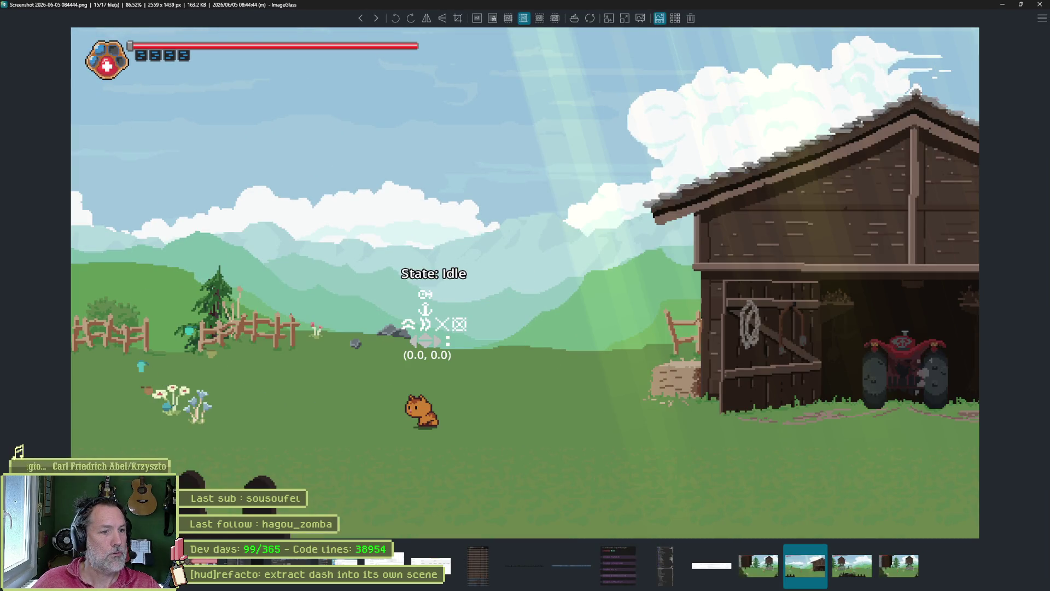
{"action": "key", "text": "Right"}
{"action": "key", "text": "Right"}
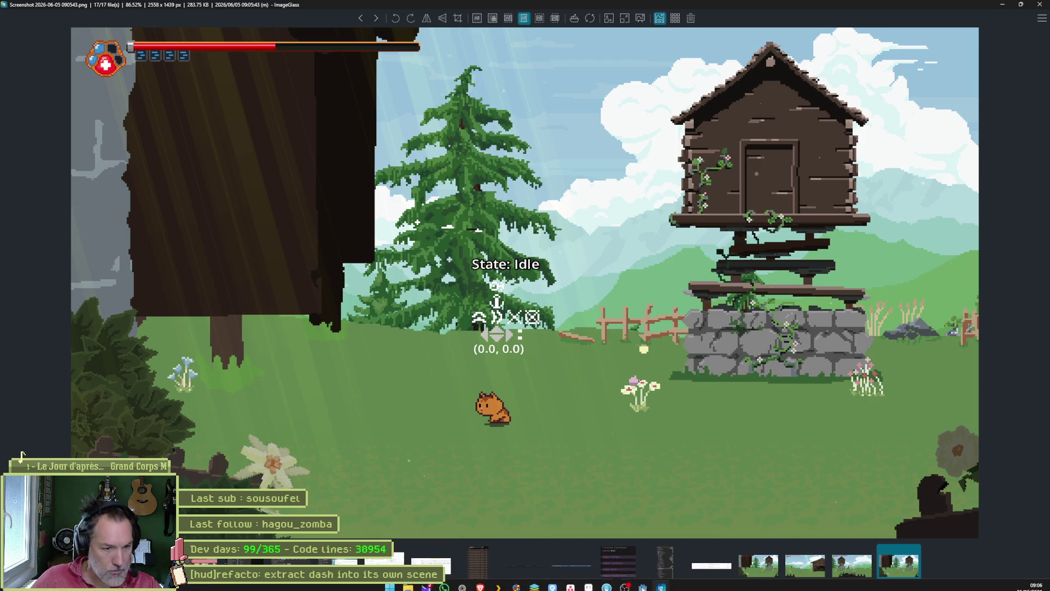
{"action": "left_click", "coordinate": [462, 581]}
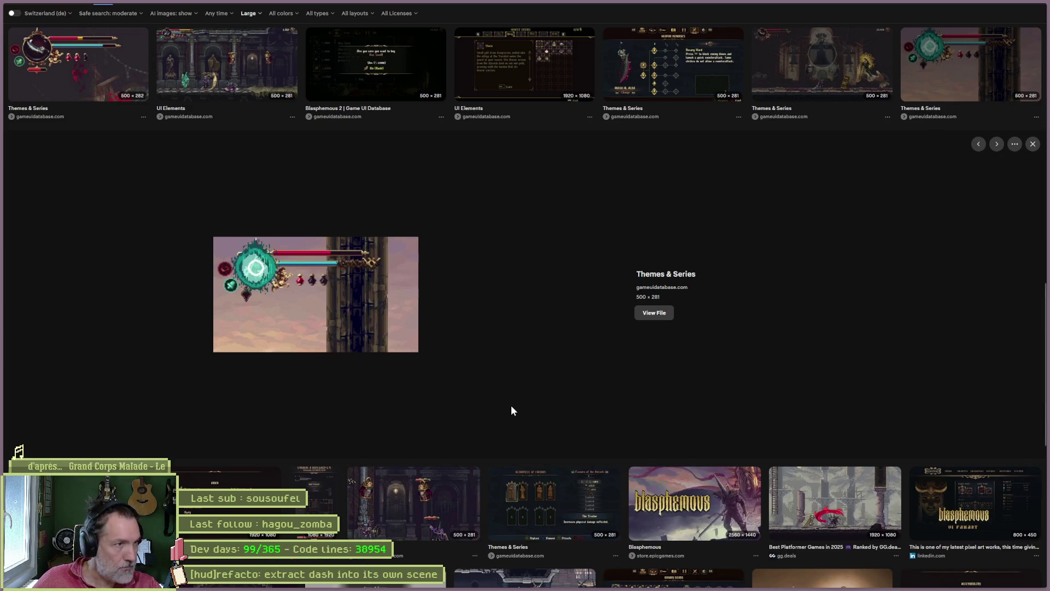
- View the next result at full size, then check the size filter without changing it
{"action": "key", "text": "Right"}
{"action": "left_click", "coordinate": [654, 312]}
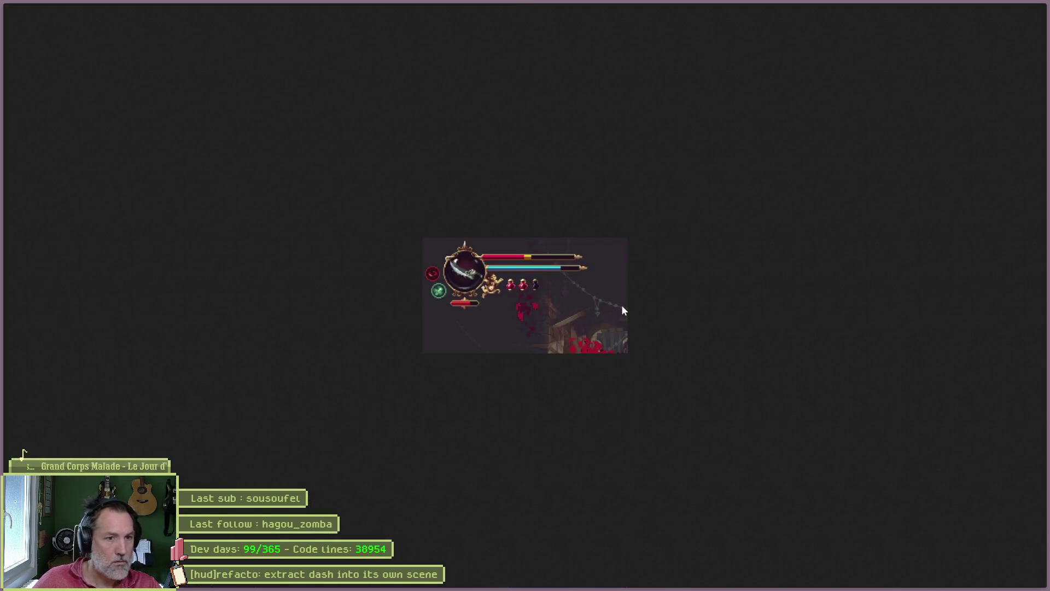
{"action": "key", "text": "ctrl+w"}
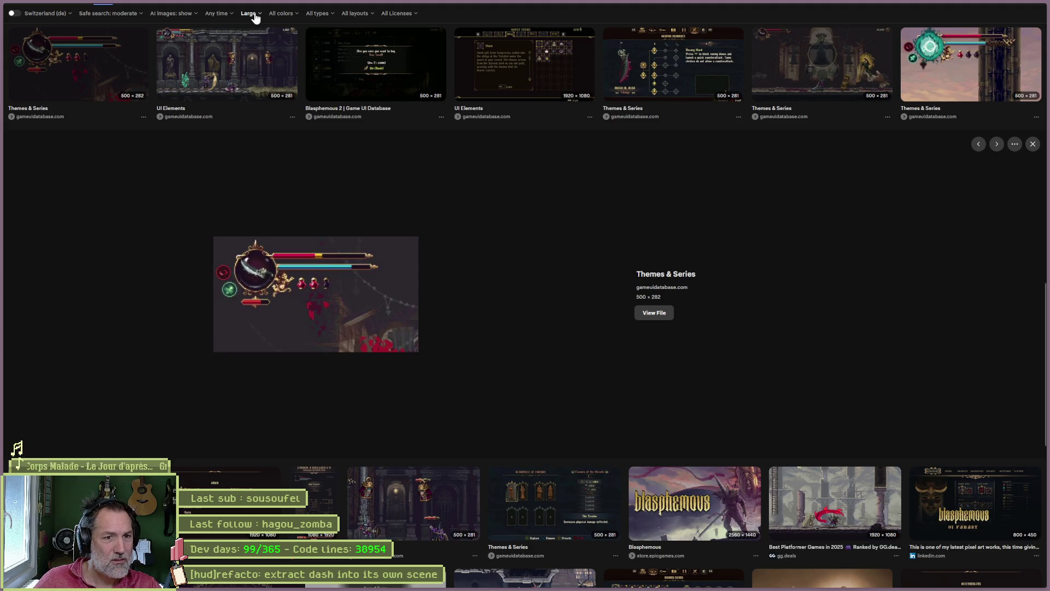
{"action": "left_click", "coordinate": [255, 18]}
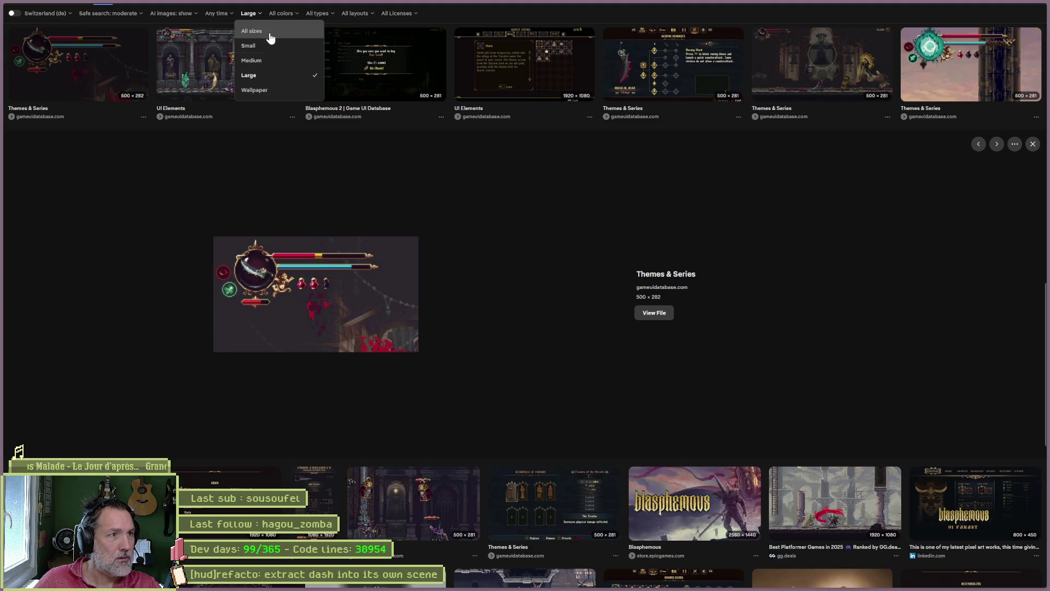
{"action": "left_click", "coordinate": [453, 174]}
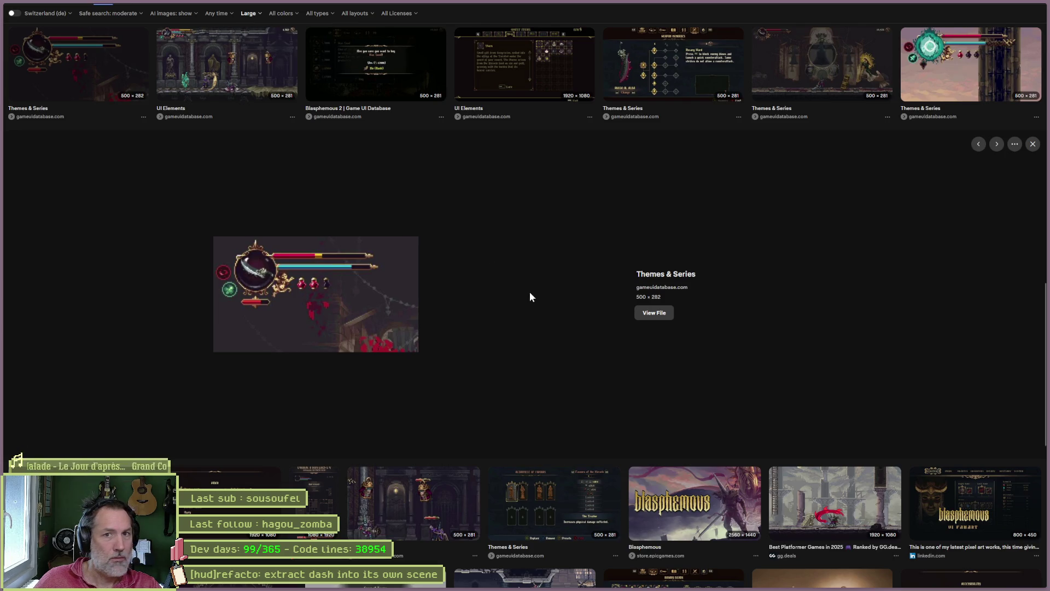
- Preview the top-right HUD image and the large combat screenshot, then return to the top
{"action": "left_click", "coordinate": [955, 63]}
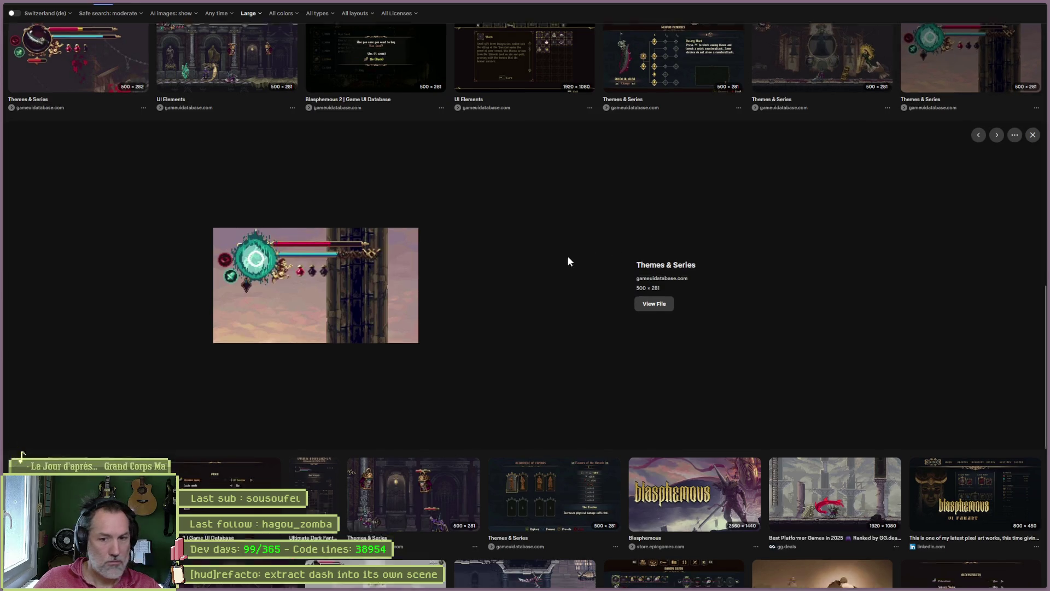
{"action": "scroll", "coordinate": [567, 255], "scroll_direction": "down", "scroll_amount": 5}
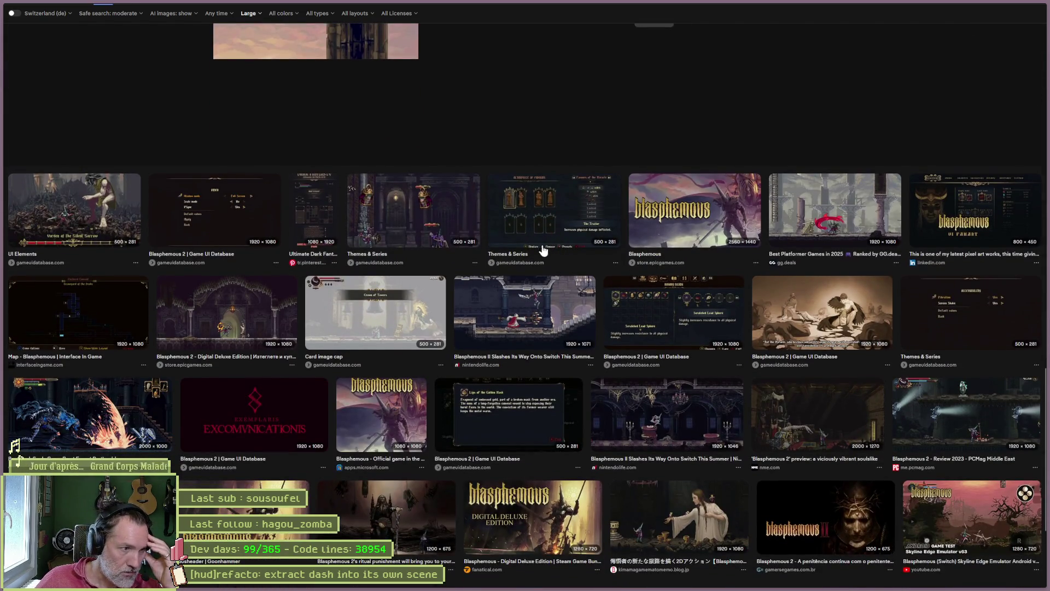
{"action": "left_click", "coordinate": [87, 417]}
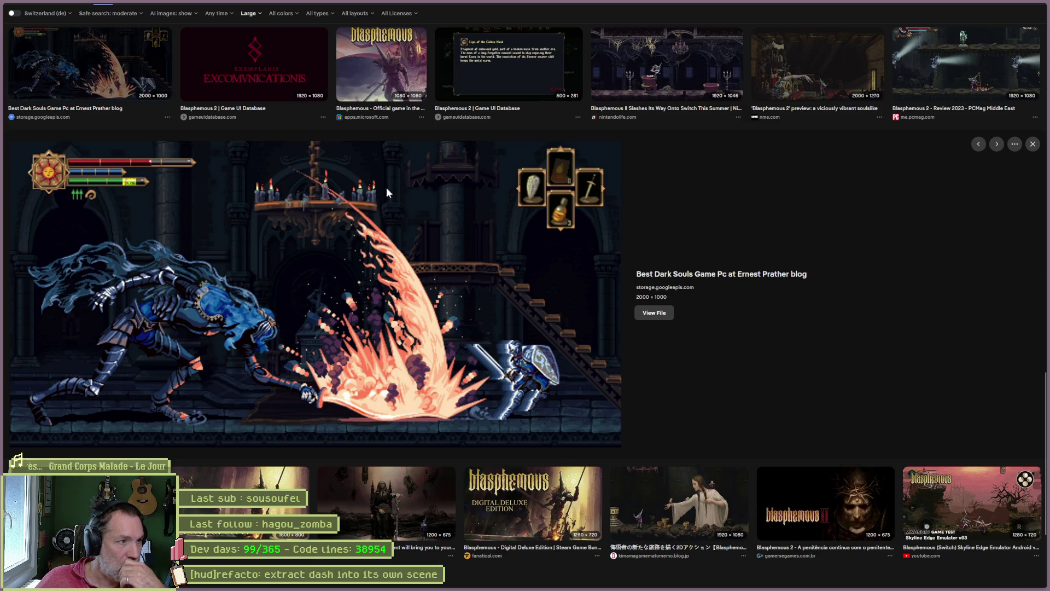
{"action": "scroll", "coordinate": [695, 327], "scroll_direction": "down", "scroll_amount": 3}
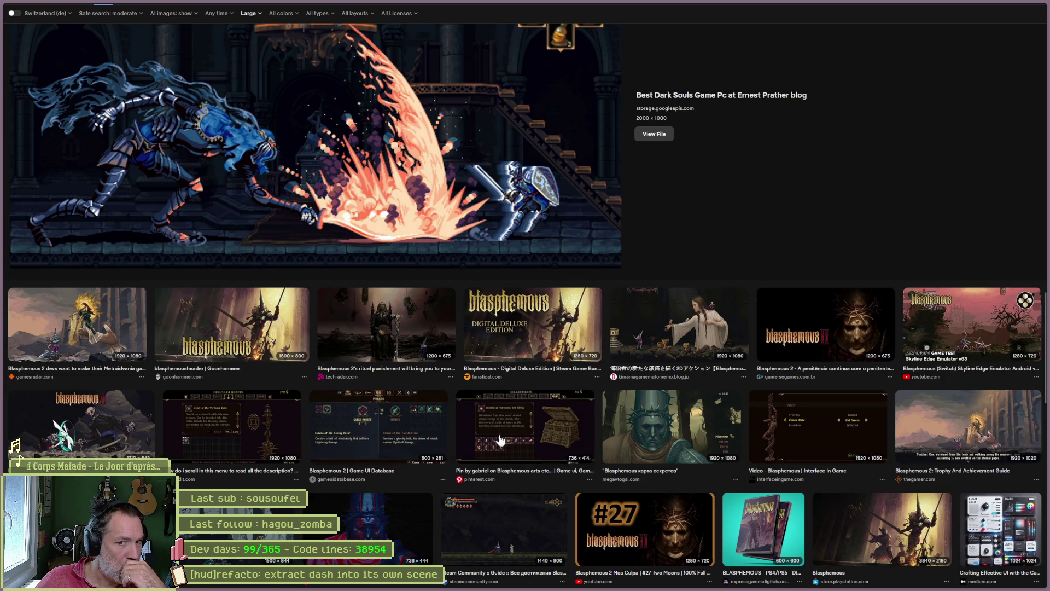
{"action": "scroll", "coordinate": [682, 148], "scroll_direction": "up", "scroll_amount": 5}
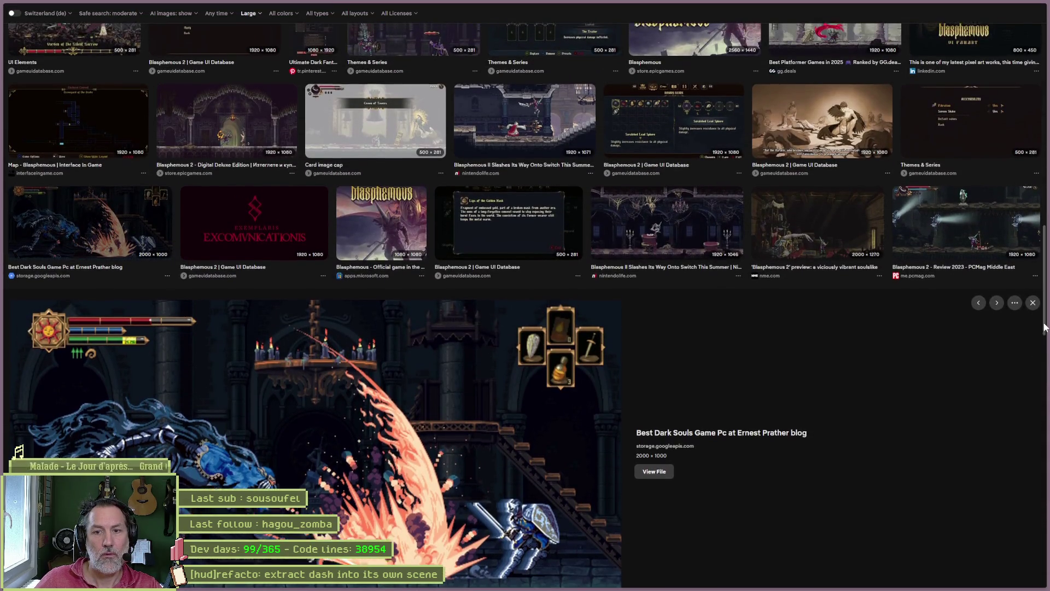
{"action": "scroll", "coordinate": [403, 60], "scroll_direction": "up", "scroll_amount": 15}
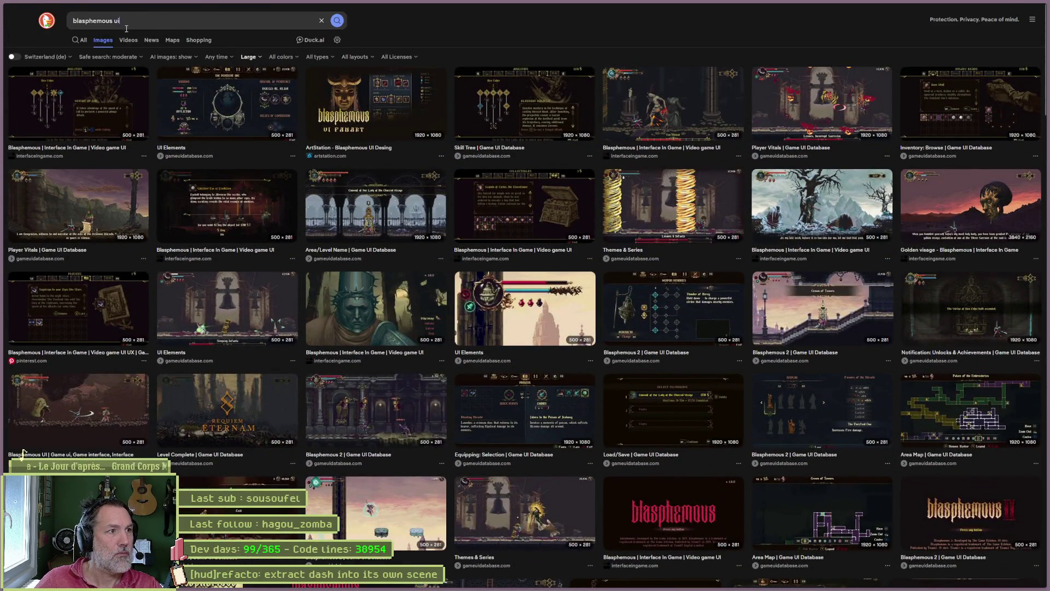
- Search for 'blasphemous hud' and preview the Blasphemous on Steam screenshot
{"action": "left_click", "coordinate": [126, 25]}
{"action": "left_click", "coordinate": [112, 65]}
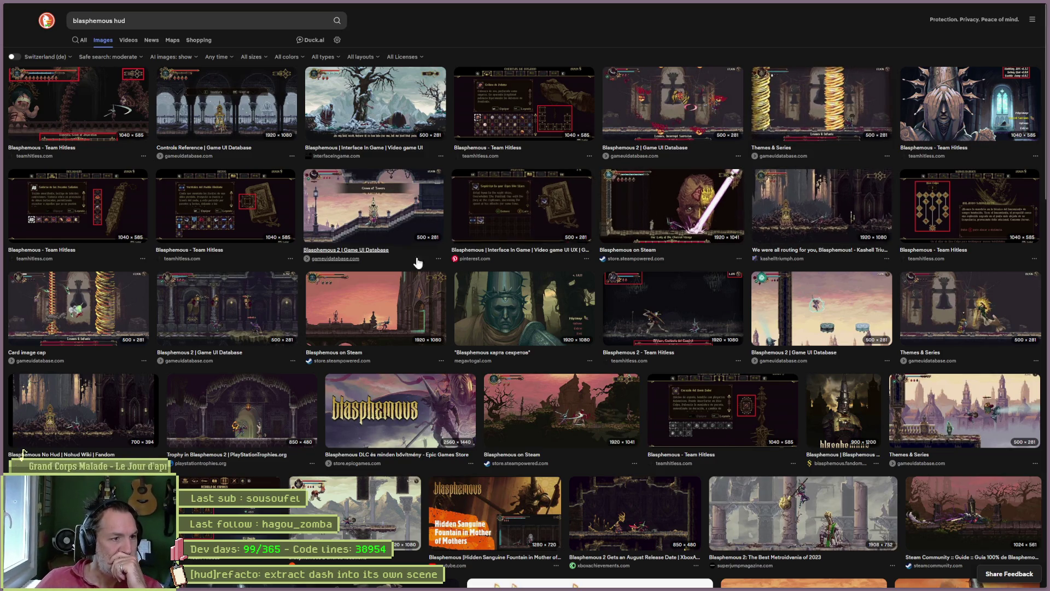
{"action": "left_click", "coordinate": [378, 306]}
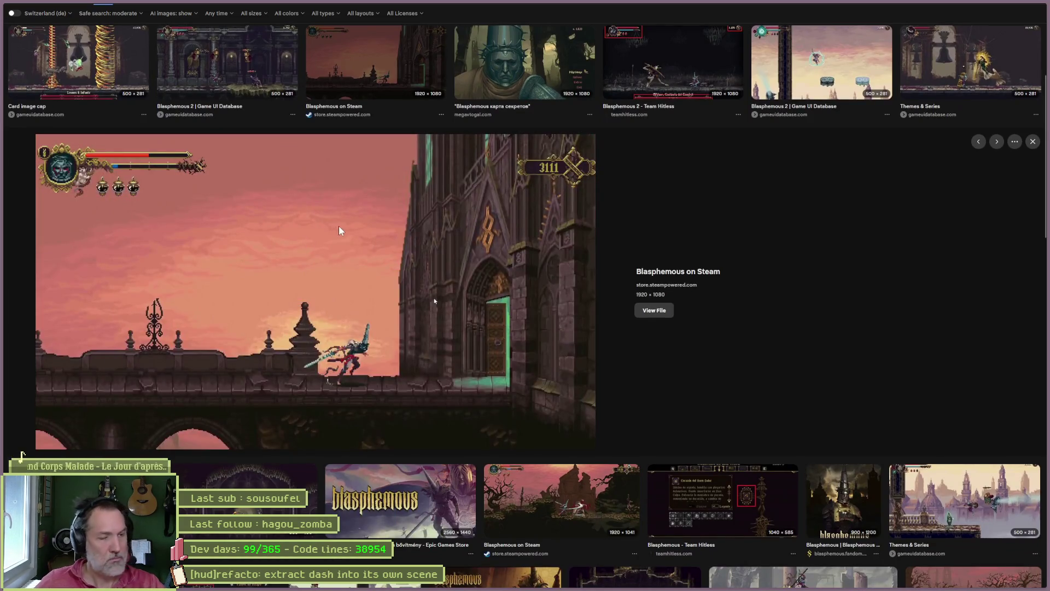
- Snip the health-bar HUD region from the screenshot and return to Aseprite
{"action": "key", "text": "super+shift+s"}
{"action": "left_click_drag", "start_coordinate": [37, 139], "coordinate": [207, 200]}
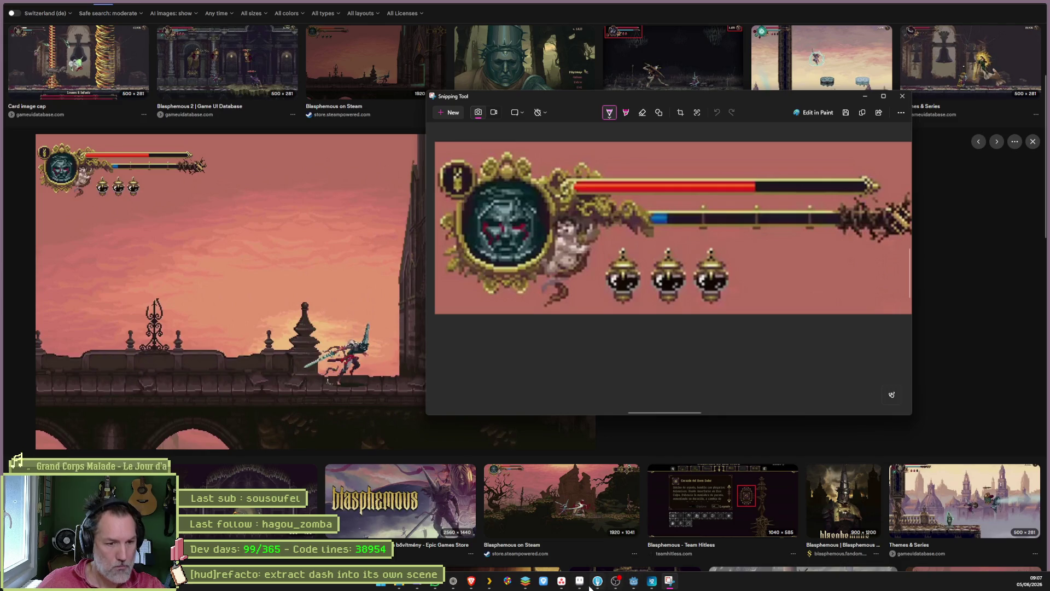
{"action": "left_click", "coordinate": [581, 582]}
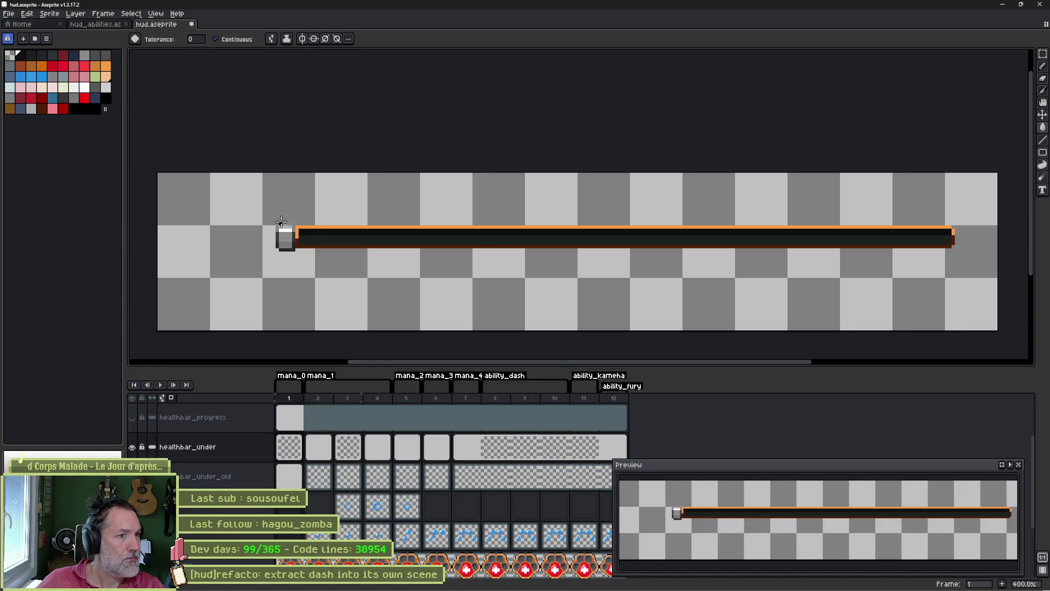
- Add the border's orange to the palette, undoing an accidental background bucket fill
{"action": "left_click", "coordinate": [320, 226], "text": "alt"}
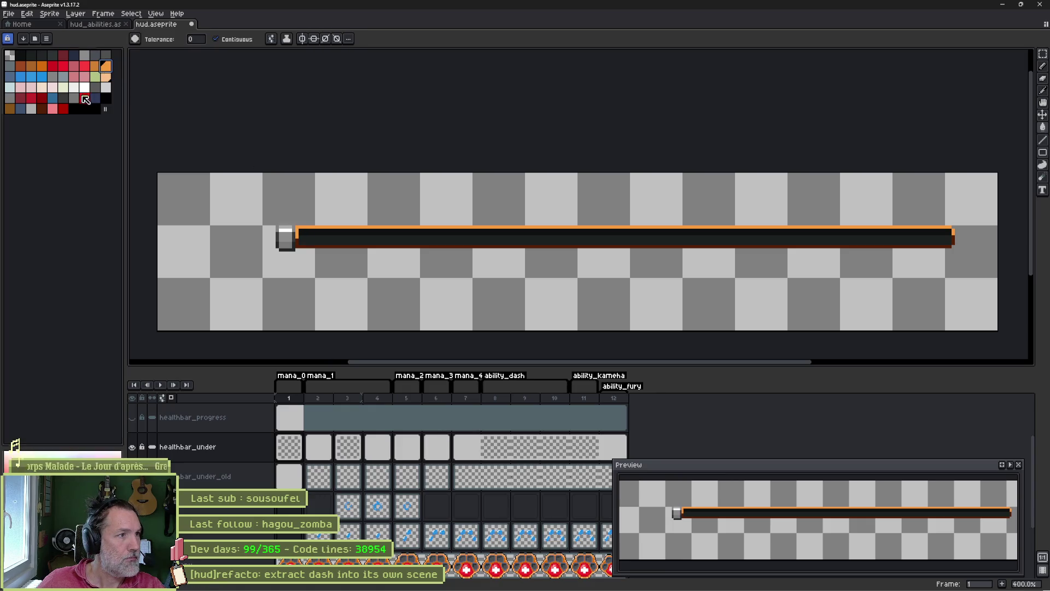
{"action": "left_click", "coordinate": [19, 447]}
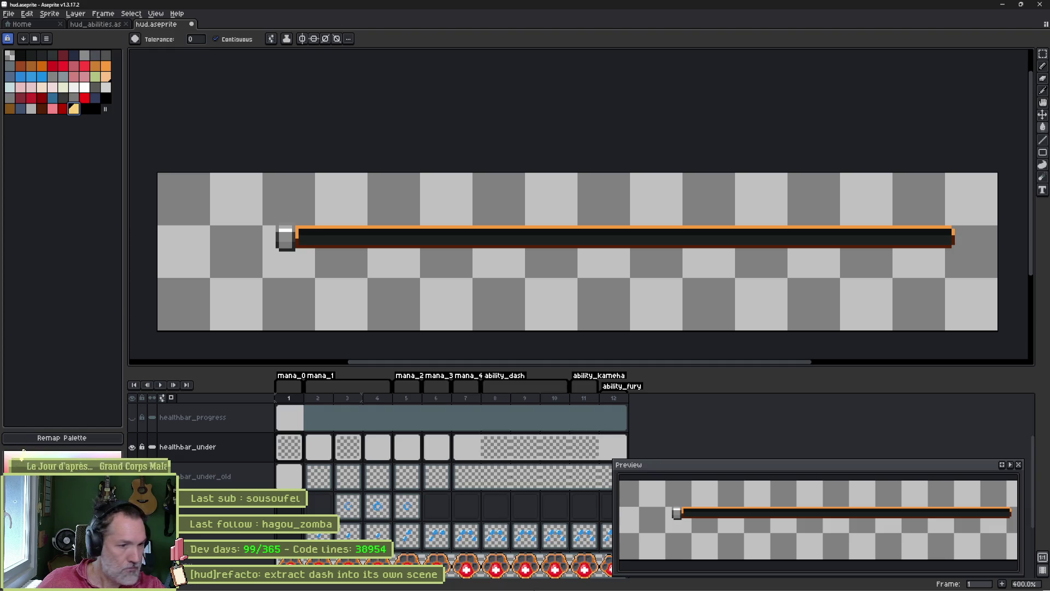
{"action": "key", "text": "v"}
{"action": "key", "text": "g"}
{"action": "left_click", "coordinate": [295, 178]}
{"action": "key", "text": "ctrl+z"}
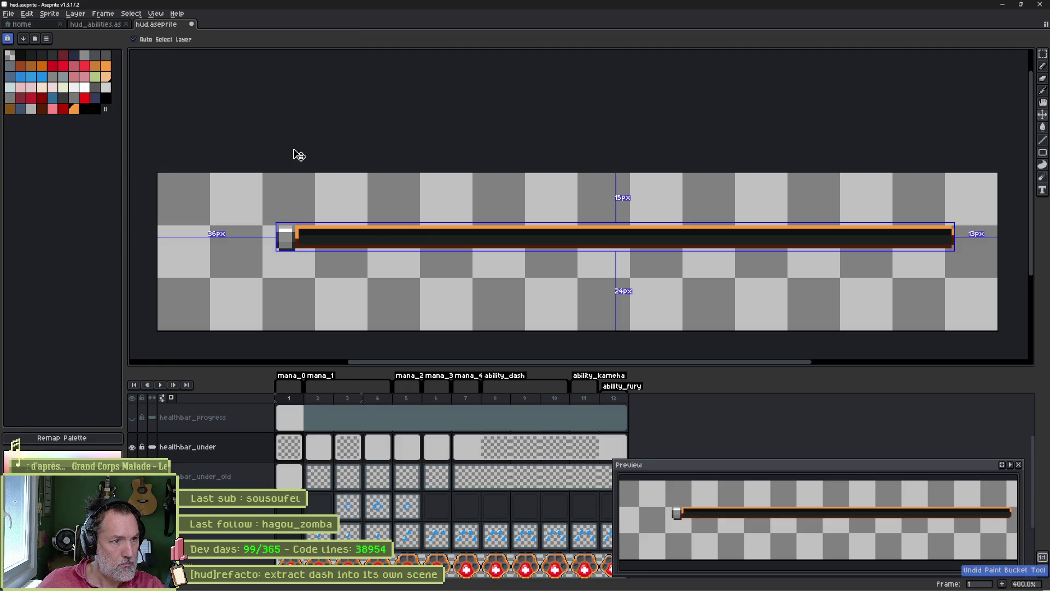
- Select the whole sprite and start a new screen snip of the reference
{"action": "scroll", "coordinate": [335, 185], "scroll_direction": "down", "scroll_amount": 5}
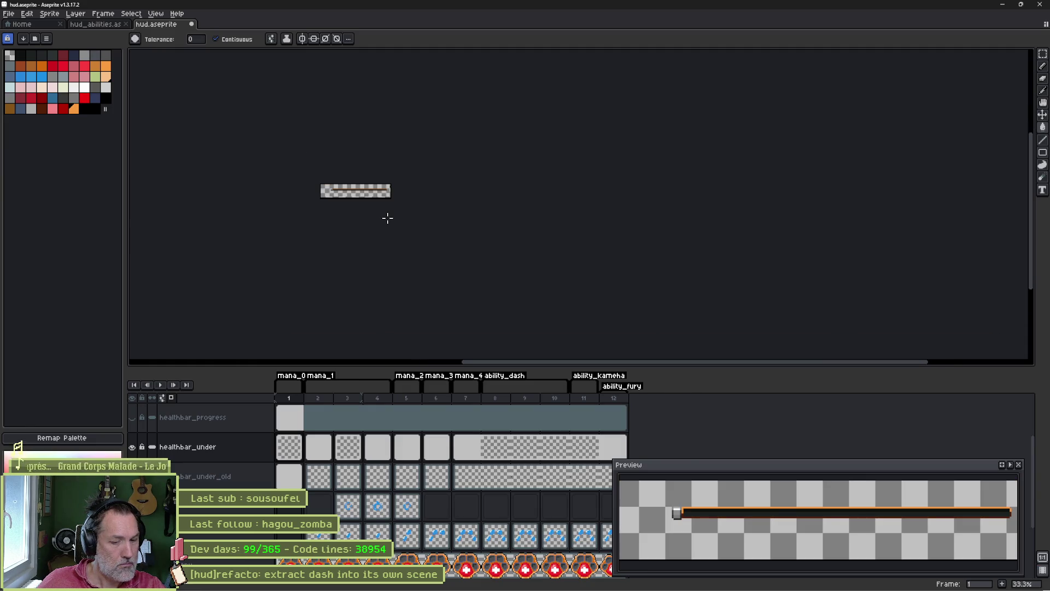
{"action": "key", "text": "ctrl+a"}
{"action": "scroll", "coordinate": [342, 190], "scroll_direction": "up", "scroll_amount": 1}
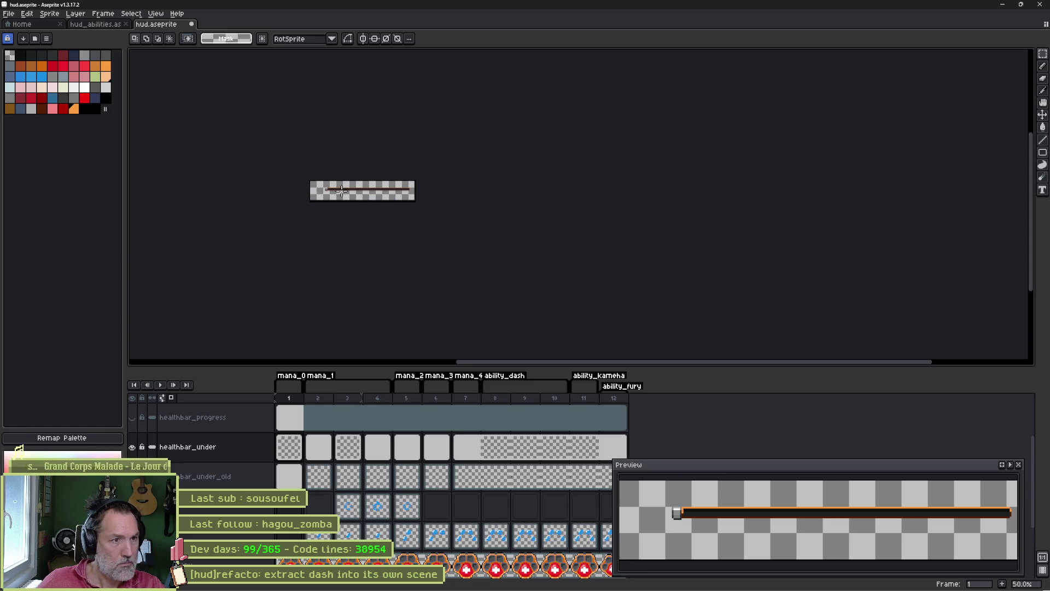
{"action": "scroll", "coordinate": [342, 190], "scroll_direction": "up", "scroll_amount": 4}
{"action": "scroll", "coordinate": [348, 191], "scroll_direction": "up", "scroll_amount": 1}
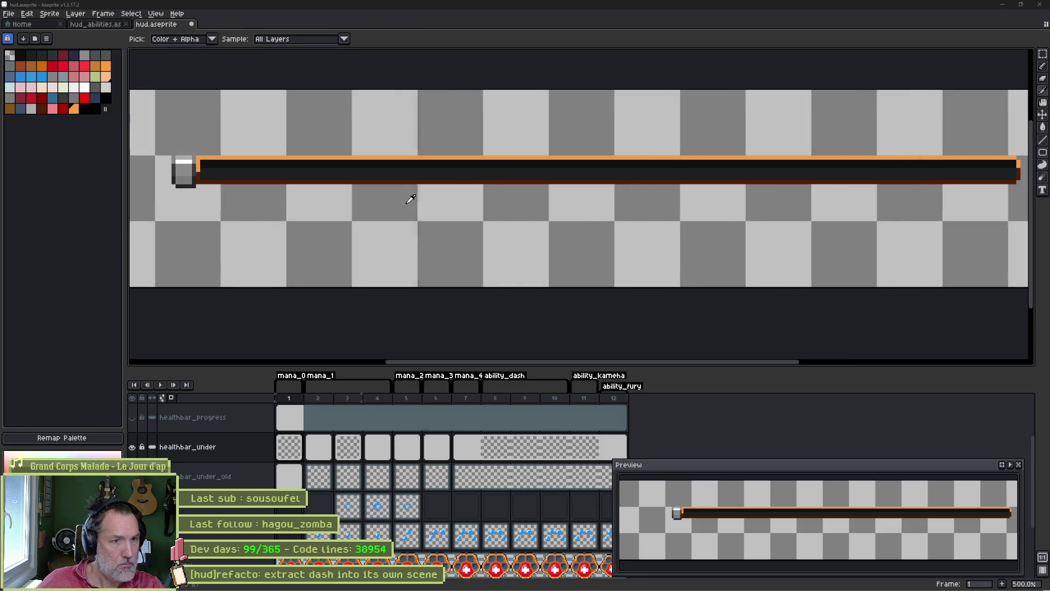
{"action": "key", "text": "alt+Tab"}
{"action": "key", "text": "super+shift+s"}
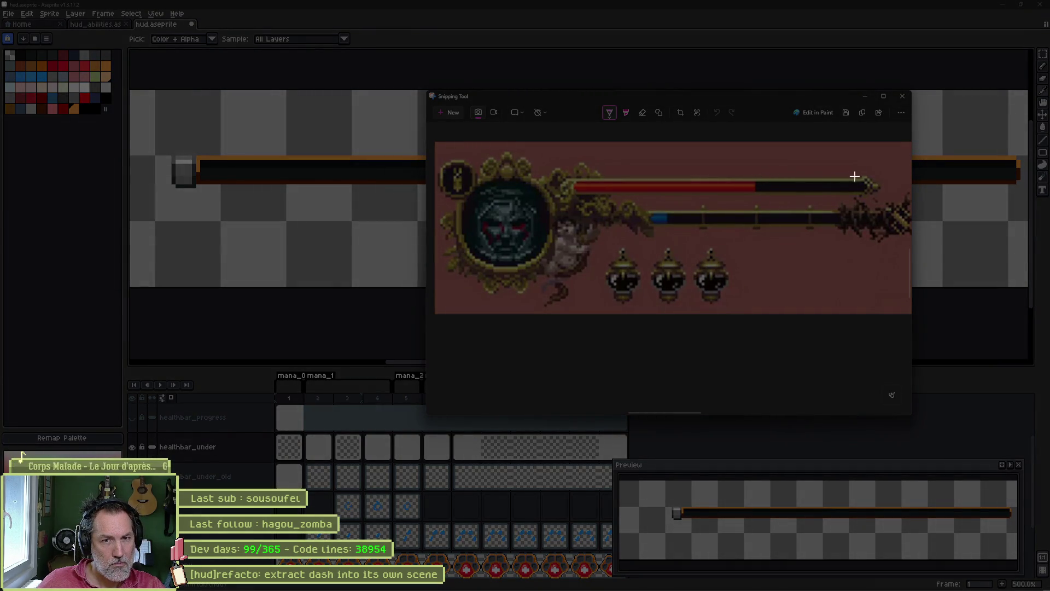
- Capture a strip of the reference health-bar colours, test-paste it, then remove it
{"action": "left_click_drag", "start_coordinate": [747, 195], "coordinate": [747, 194]}
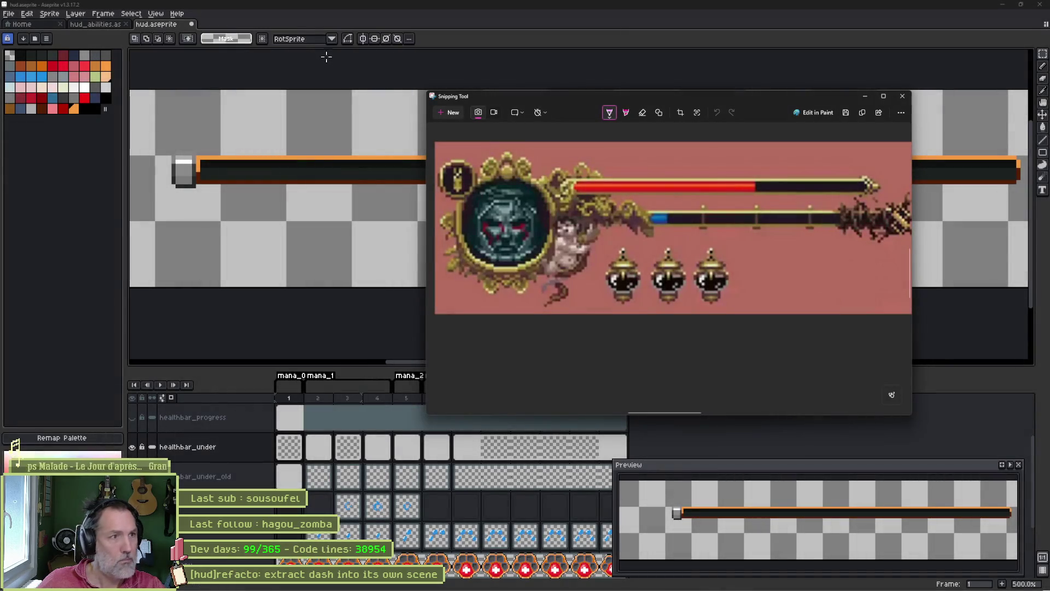
{"action": "left_click", "coordinate": [461, 49]}
{"action": "key", "text": "ctrl+v"}
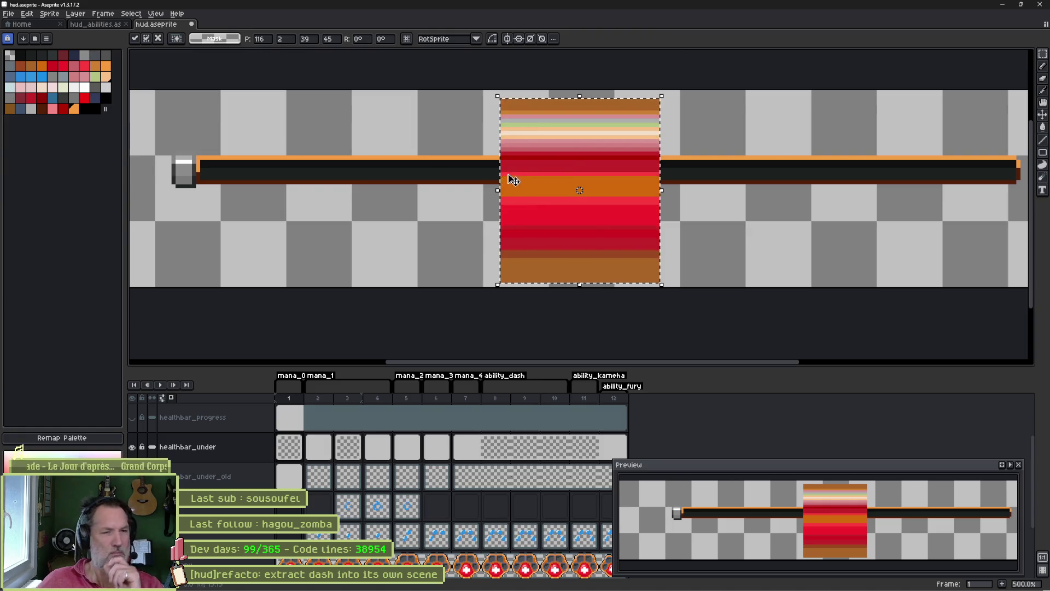
{"action": "left_click", "coordinate": [49, 14]}
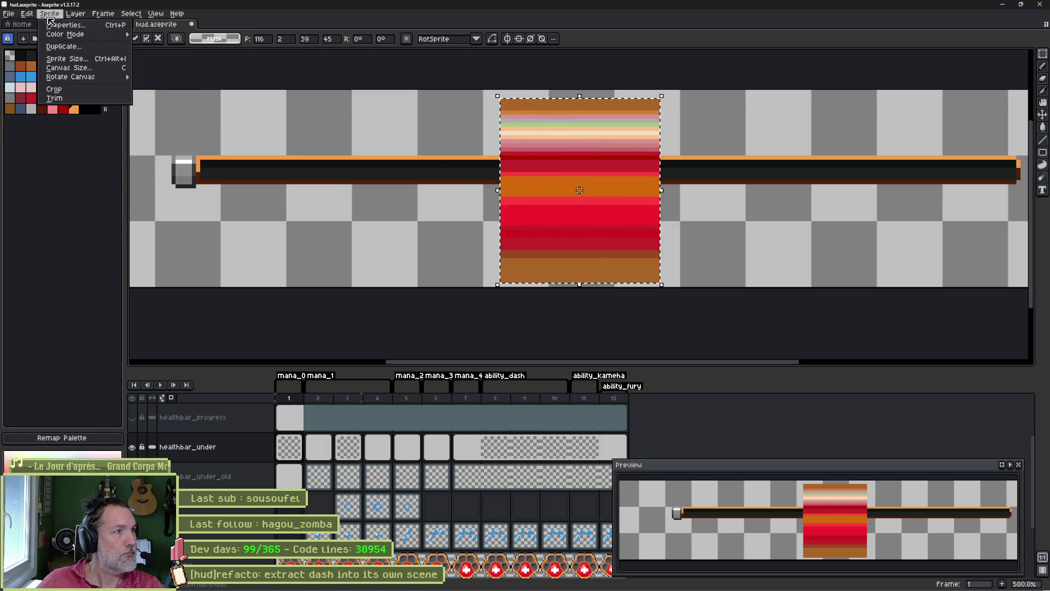
{"action": "mouse_move", "coordinate": [108, 34]}
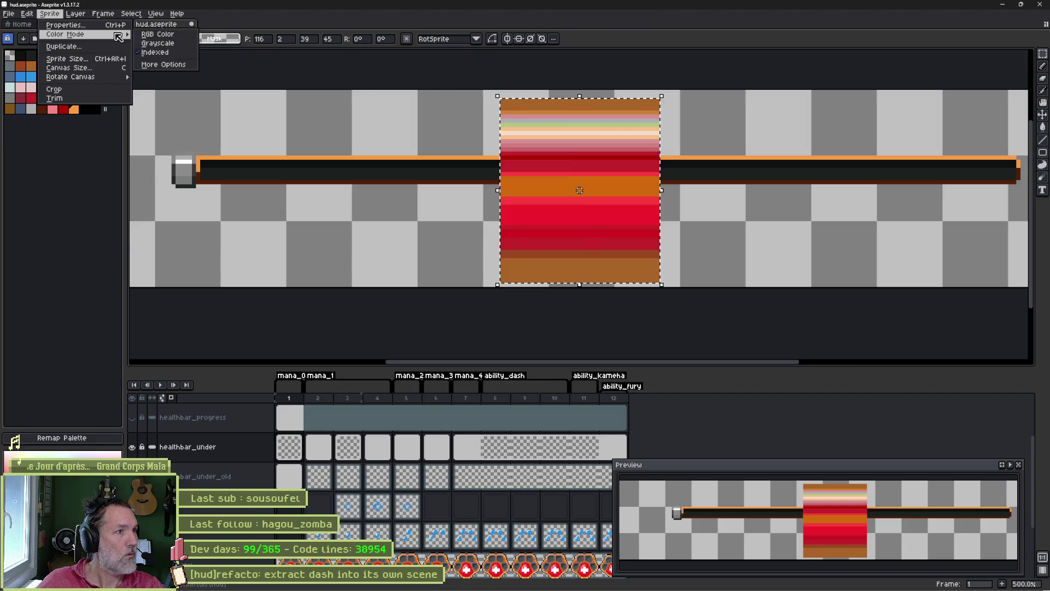
{"action": "left_click", "coordinate": [160, 31]}
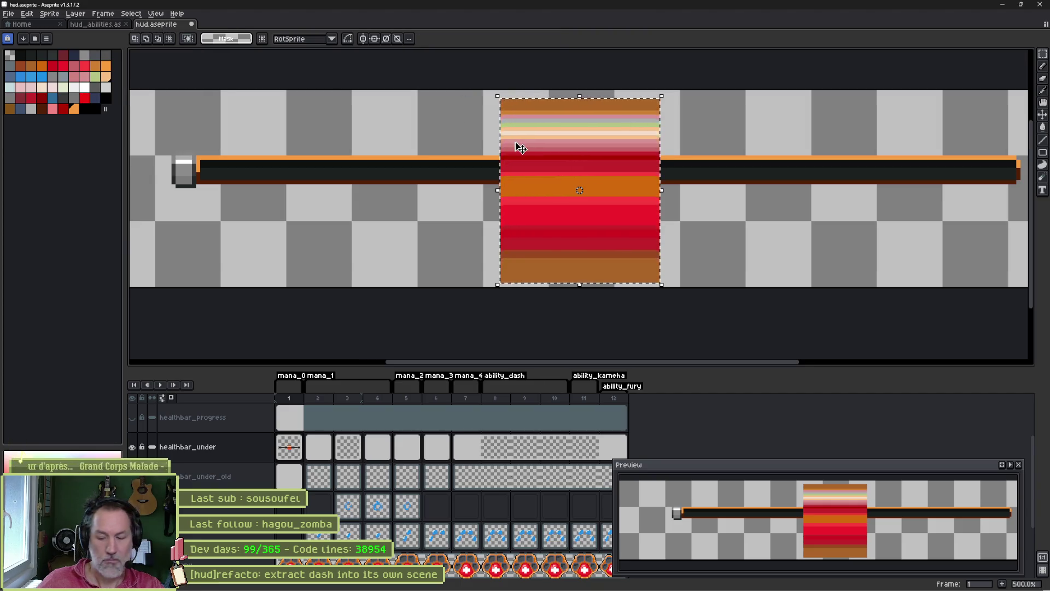
{"action": "key", "text": "Delete"}
{"action": "key", "text": "ctrl+z"}
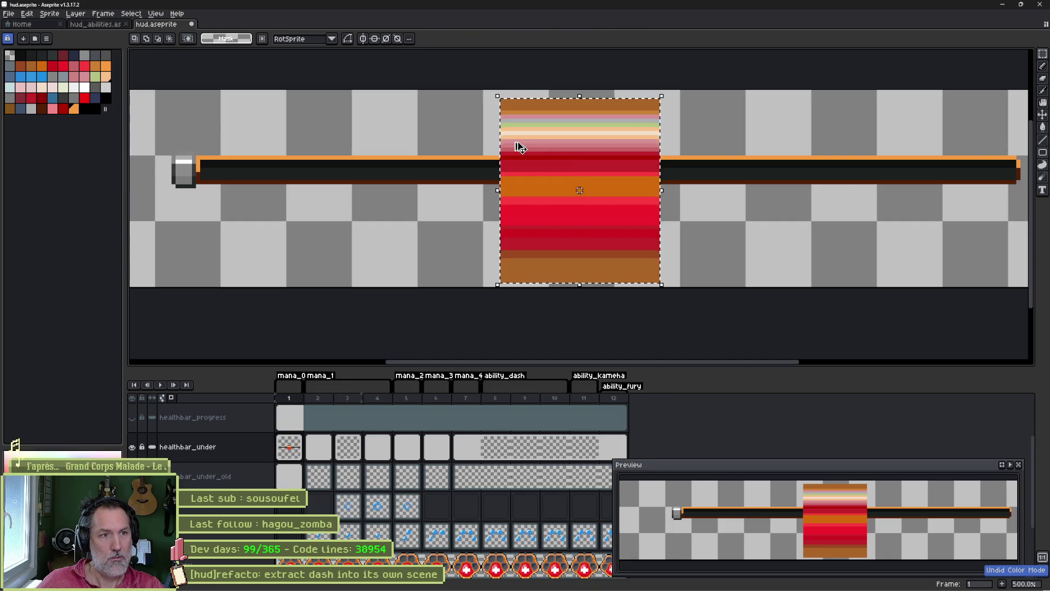
{"action": "key", "text": "ctrl+z"}
{"action": "key", "text": "ctrl+v"}
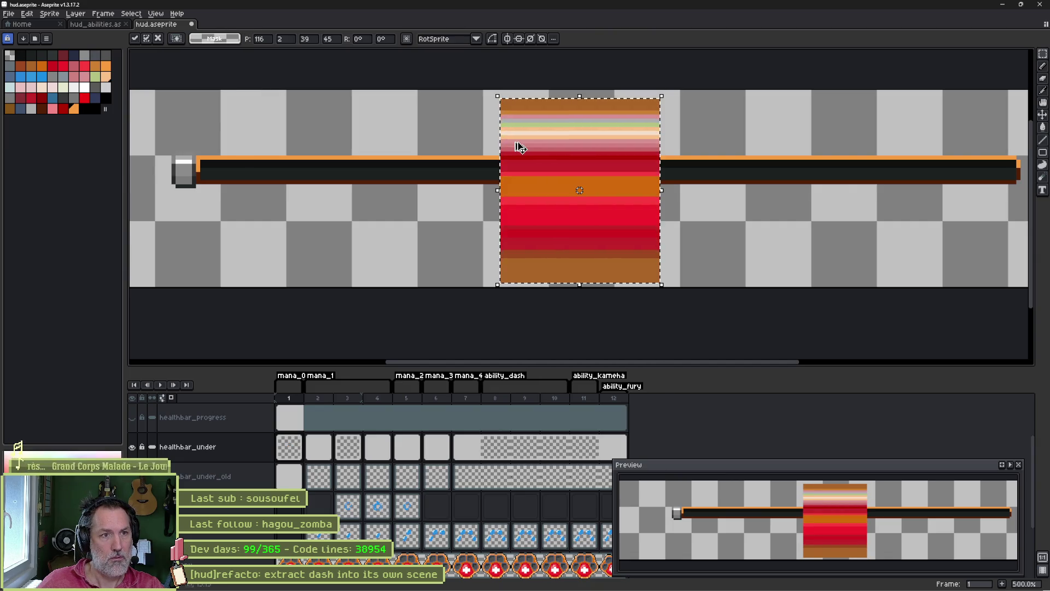
{"action": "key", "text": "Delete"}
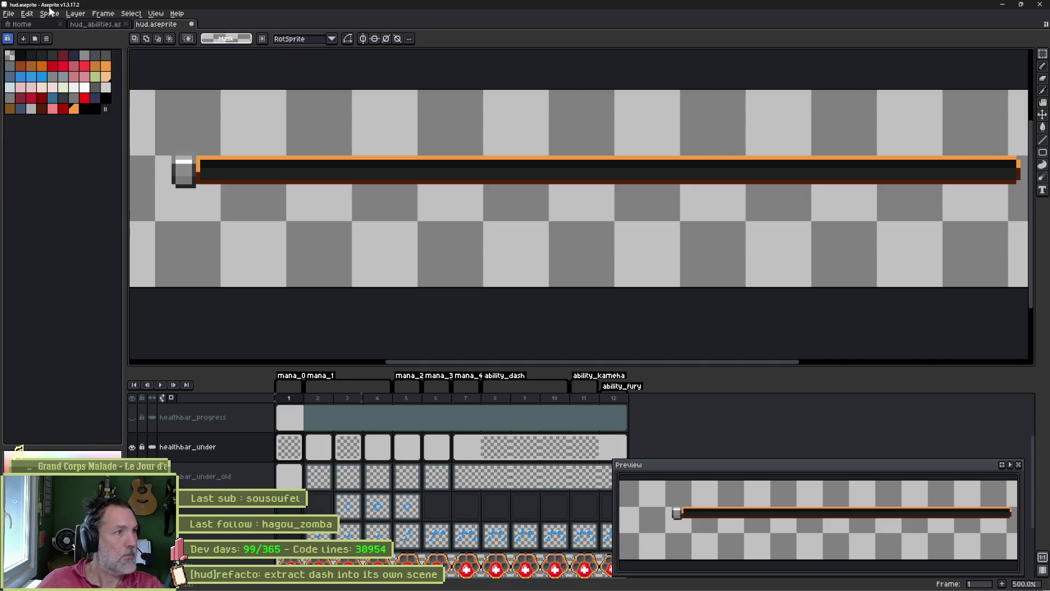
- Switch the sprite to RGB Color, paste the gradient strip, then undo it
{"action": "left_click", "coordinate": [49, 13]}
{"action": "mouse_move", "coordinate": [71, 34]}
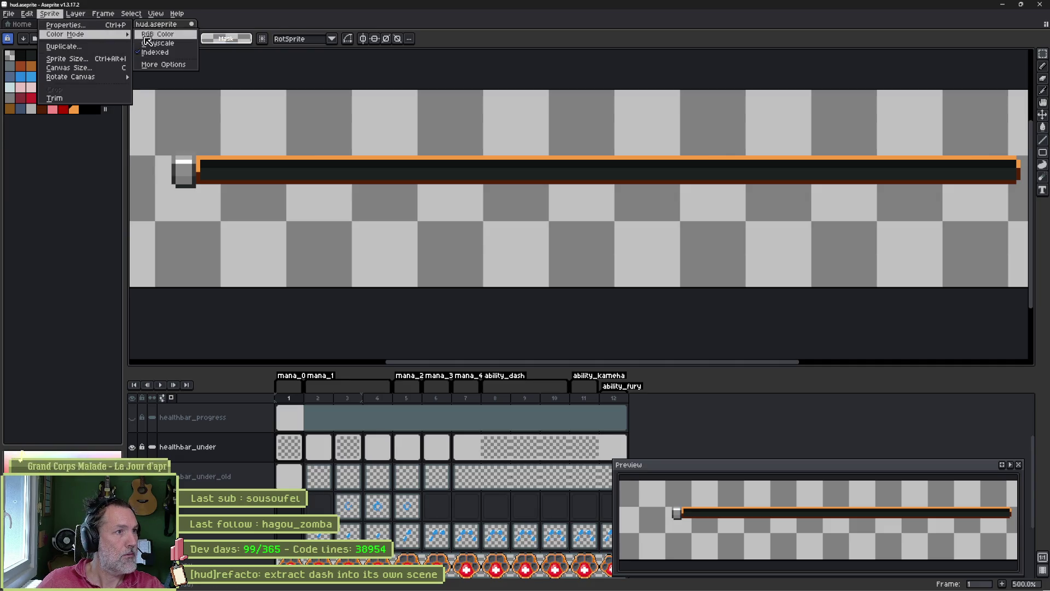
{"action": "left_click", "coordinate": [173, 37]}
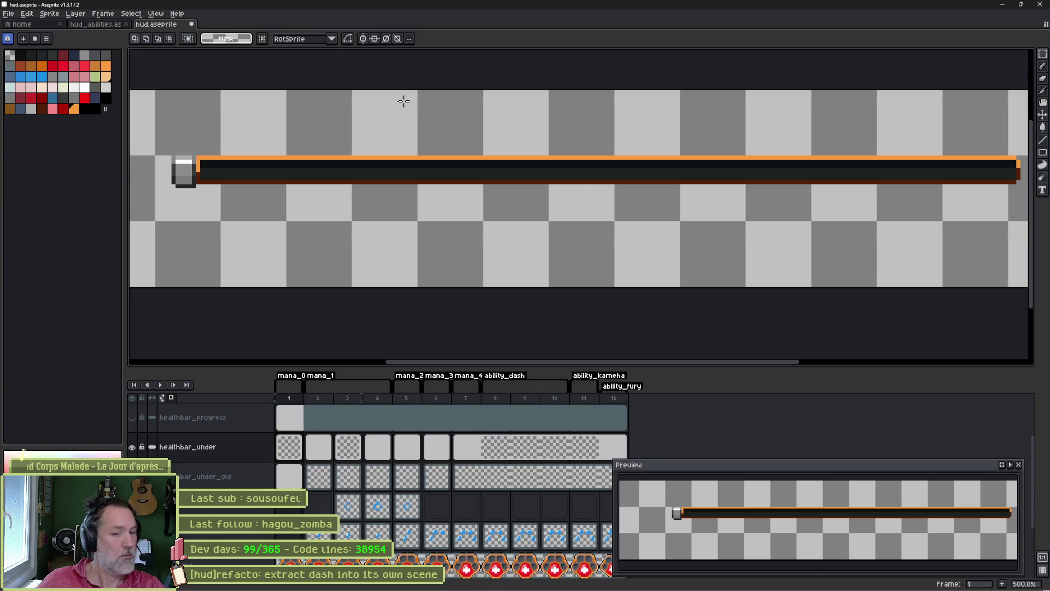
{"action": "key", "text": "ctrl+v"}
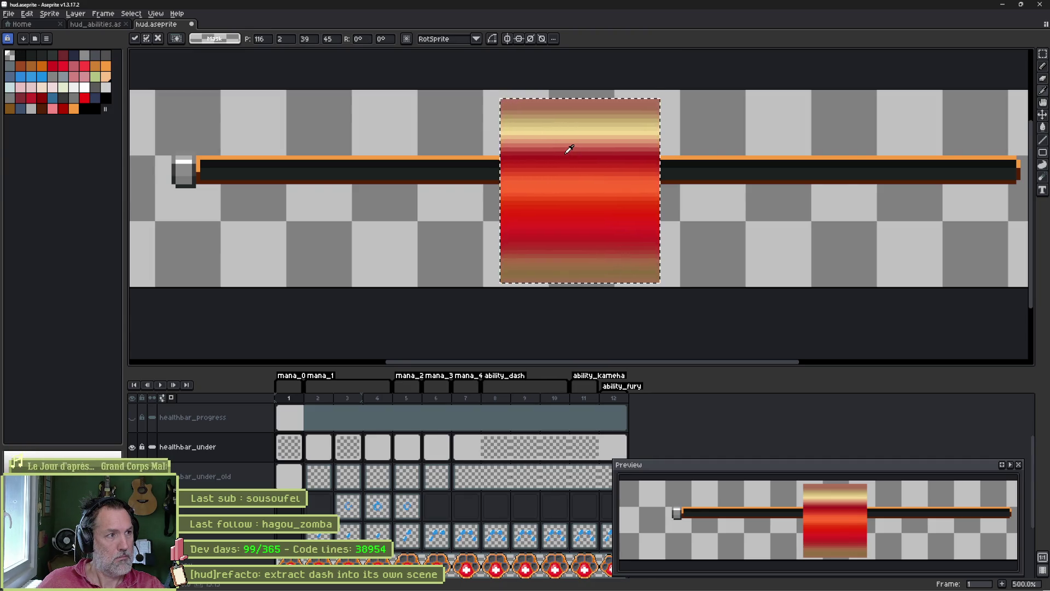
{"action": "key", "text": "ctrl+d"}
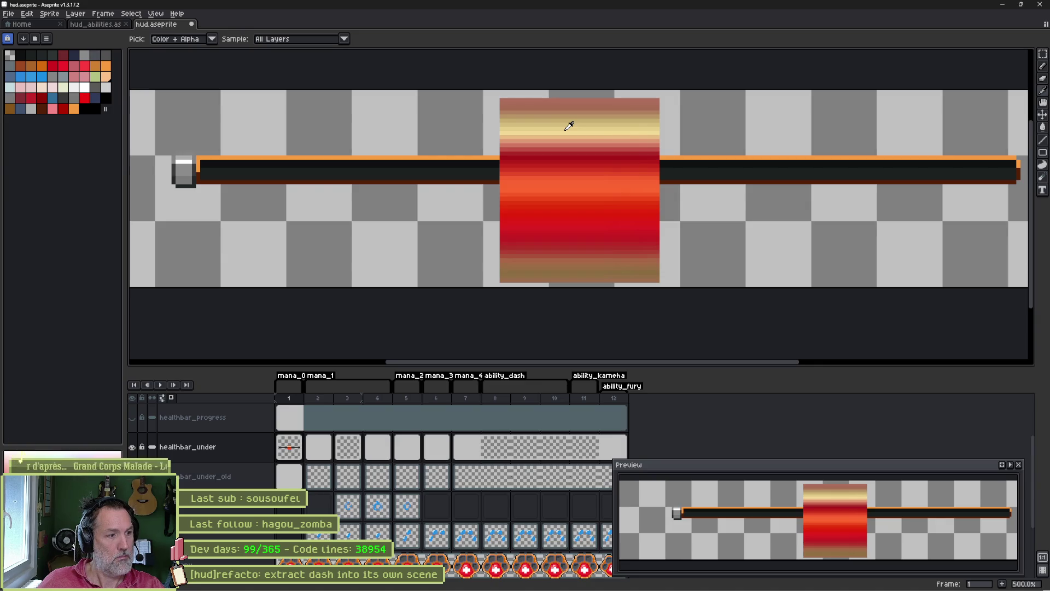
{"action": "key", "text": "ctrl+z"}
{"action": "key", "text": "ctrl+z"}
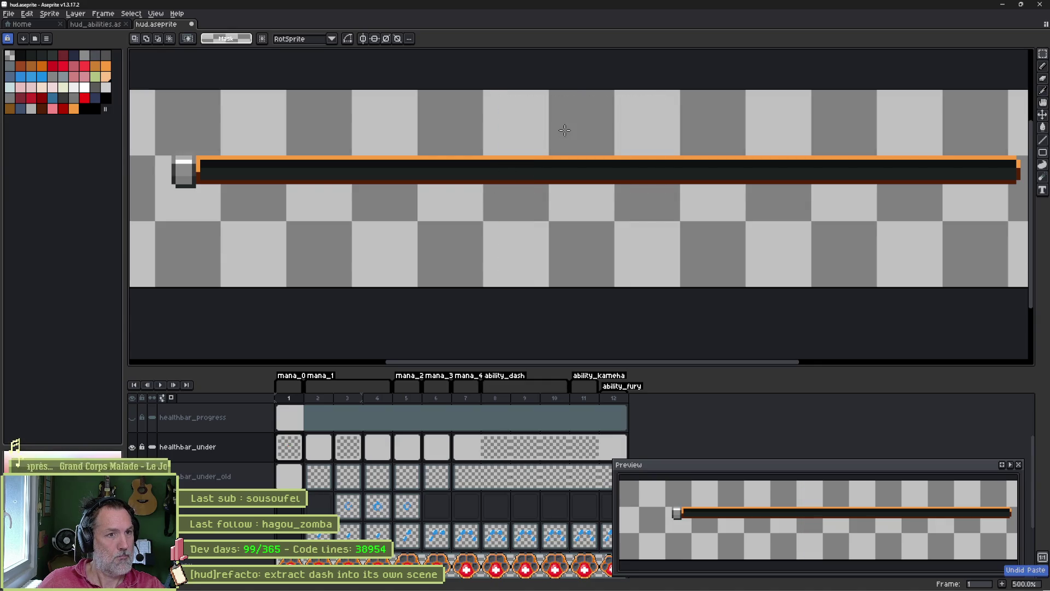
- Convert the sprite back to Indexed and bucket-fill the bar's top edge light yellow
{"action": "left_click", "coordinate": [49, 13]}
{"action": "mouse_move", "coordinate": [82, 35]}
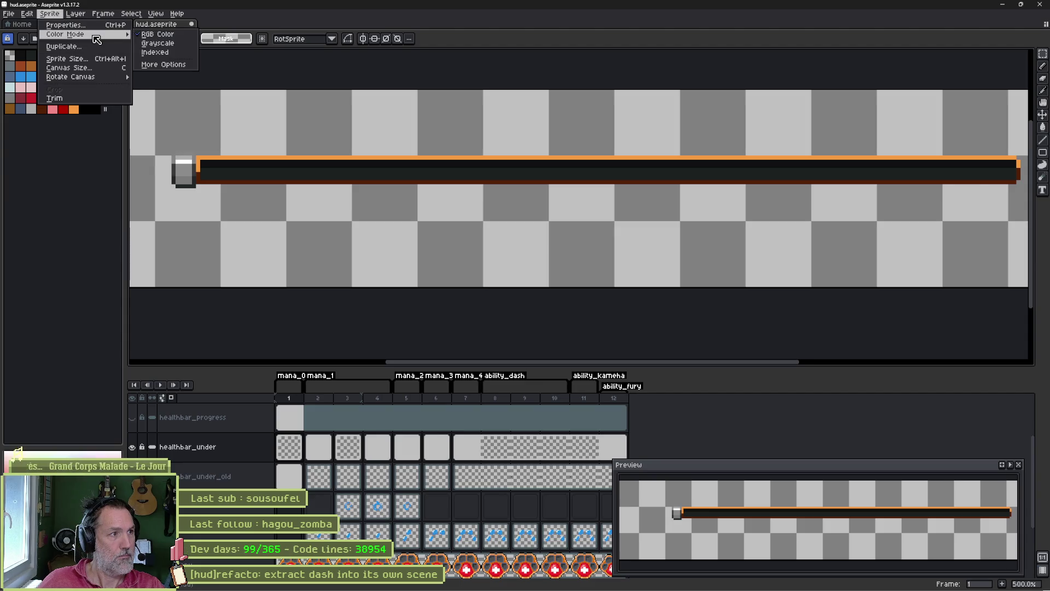
{"action": "left_click", "coordinate": [164, 54]}
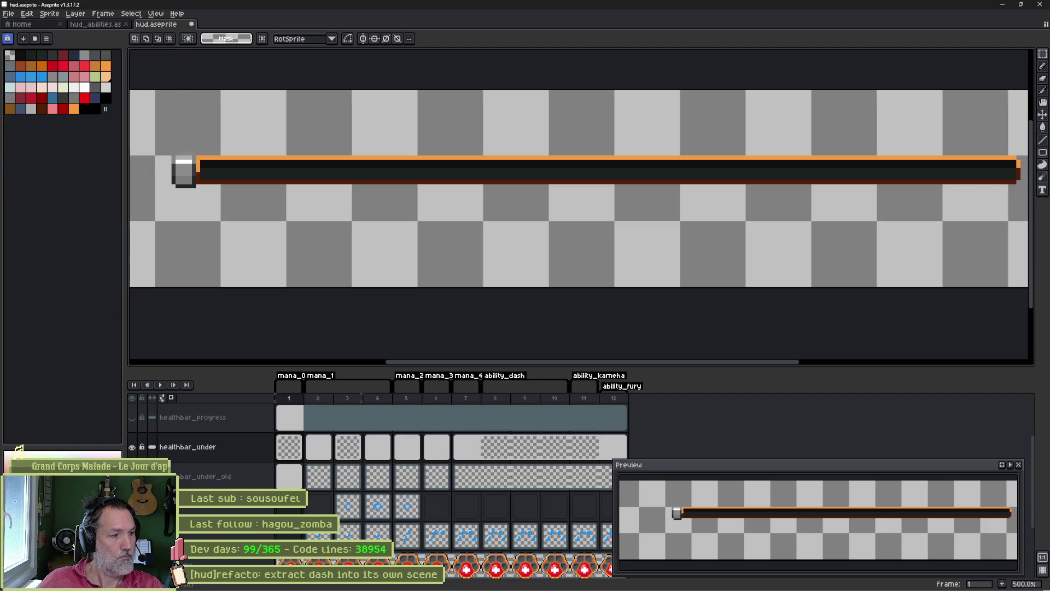
{"action": "left_click", "coordinate": [106, 108]}
{"action": "key", "text": "g"}
{"action": "left_click", "coordinate": [300, 156]}
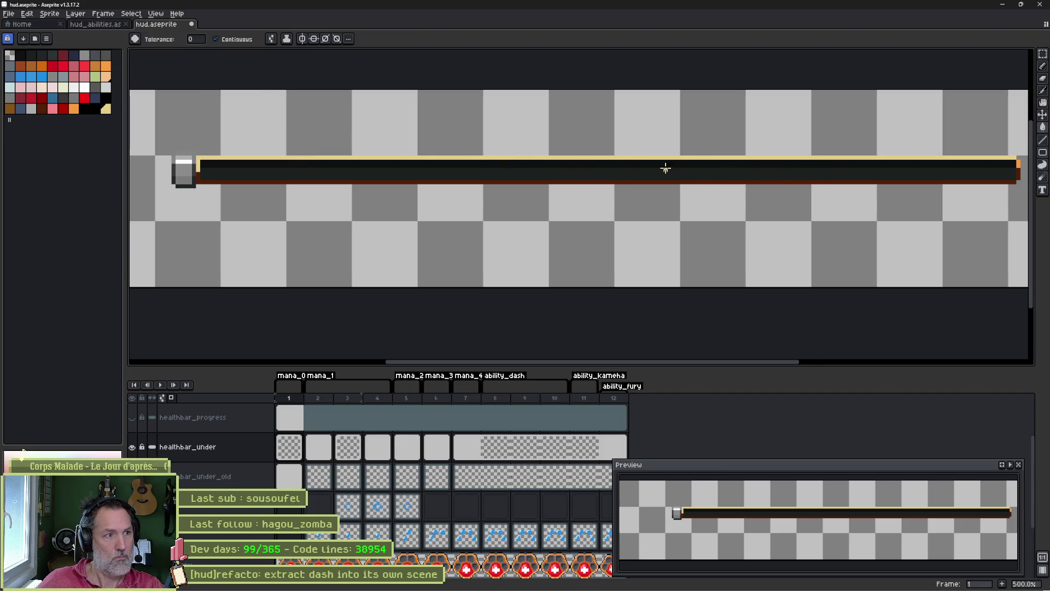
- Inspect the bar's right end, then open the Export Sprite Sheet settings
{"action": "key", "text": "i"}
{"action": "key", "text": "g"}
{"action": "scroll", "coordinate": [191, 170], "scroll_direction": "up", "scroll_amount": 5}
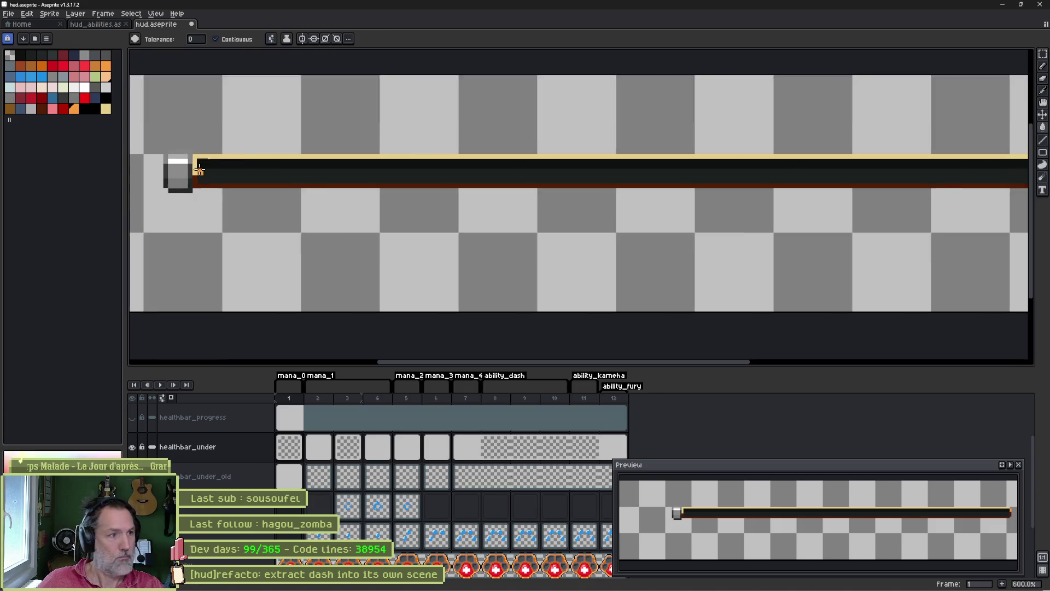
{"action": "key", "text": "b"}
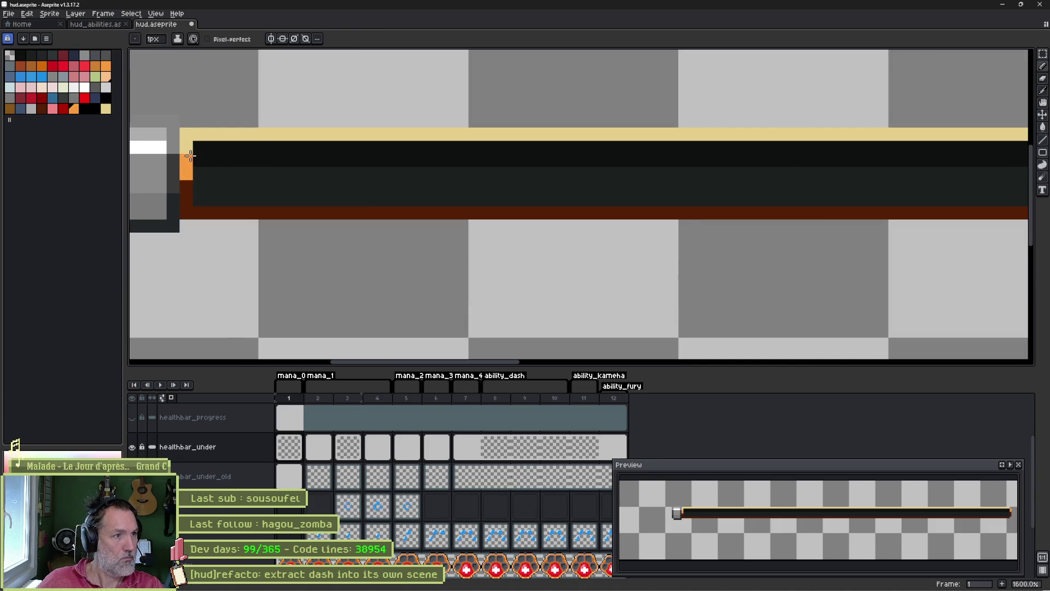
{"action": "scroll", "coordinate": [504, 171], "scroll_direction": "down", "scroll_amount": 3}
{"action": "mouse_move", "coordinate": [565, 176]}
{"action": "left_mouse_down"}
{"action": "mouse_move", "coordinate": [140, 177]}
{"action": "mouse_move", "coordinate": [443, 189]}
{"action": "left_mouse_up"}
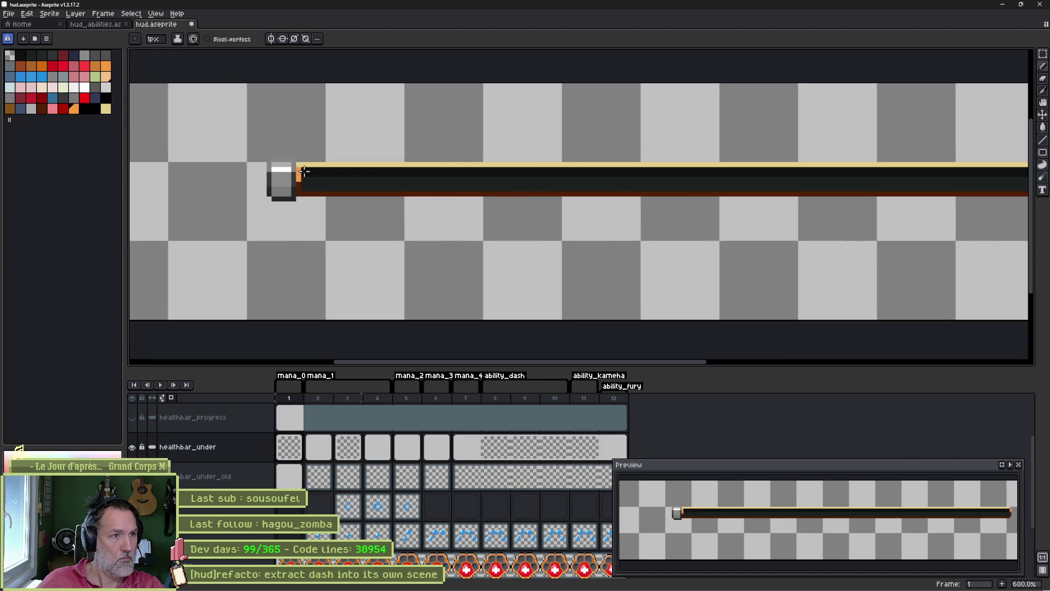
{"action": "scroll", "coordinate": [601, 169], "scroll_direction": "down", "scroll_amount": 3}
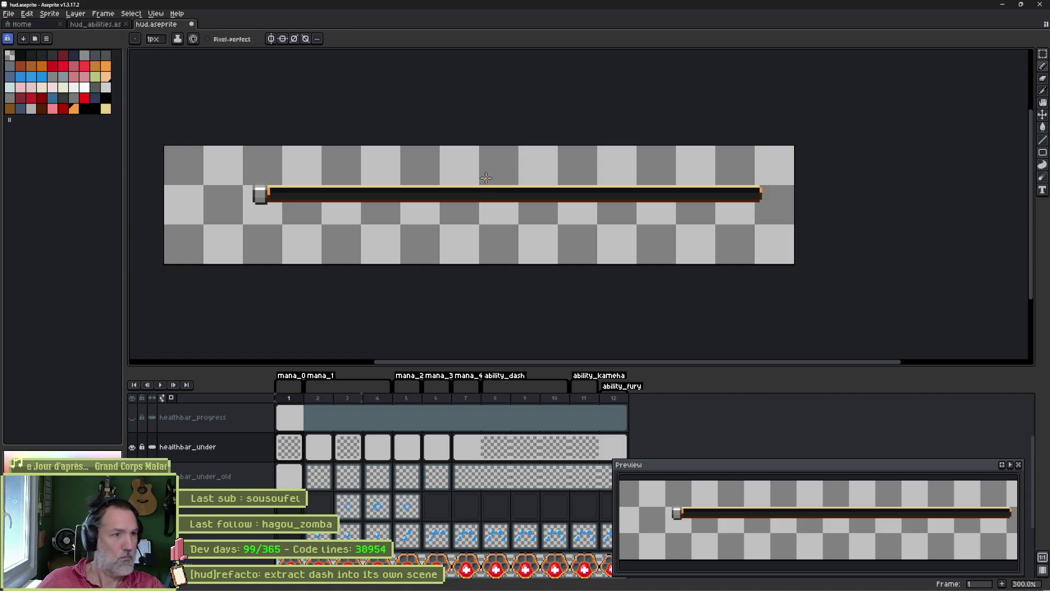
{"action": "key", "text": "ctrl+e"}
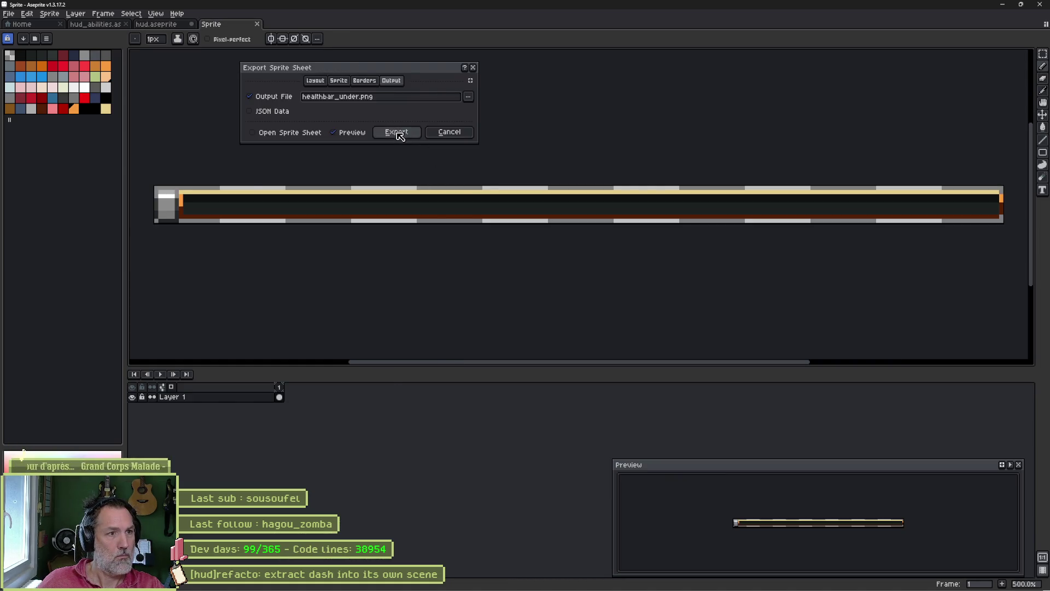
- Export the bar as healthbar_under.png and switch to the Godot project
{"action": "left_click", "coordinate": [397, 129]}
{"action": "key", "text": "alt+Tab"}
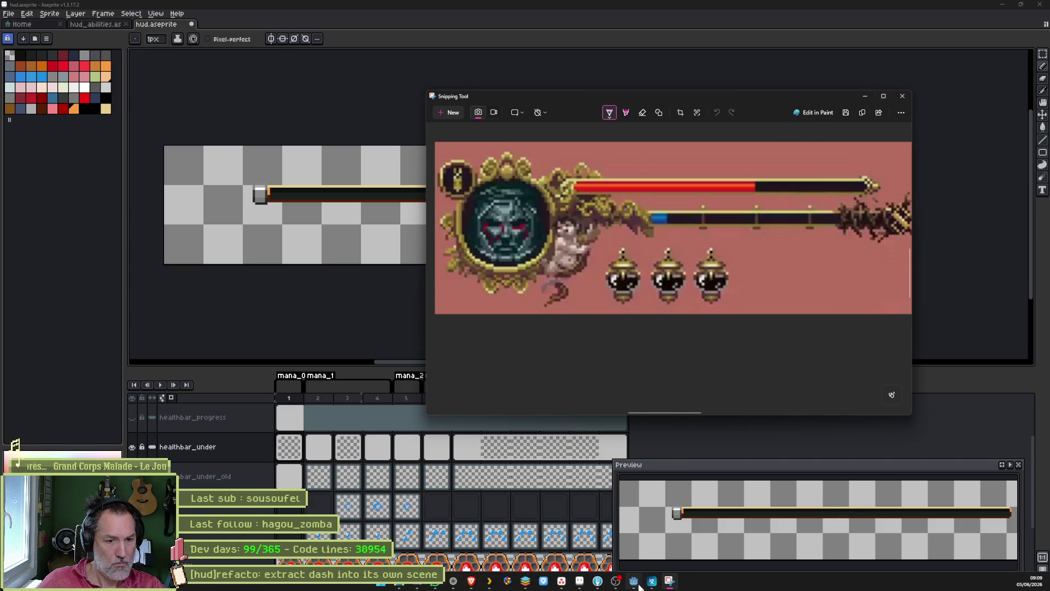
{"action": "left_click", "coordinate": [635, 581]}
- Run the game, move the cat right and left, stop it, and return to Aseprite
{"action": "key", "text": "F5"}
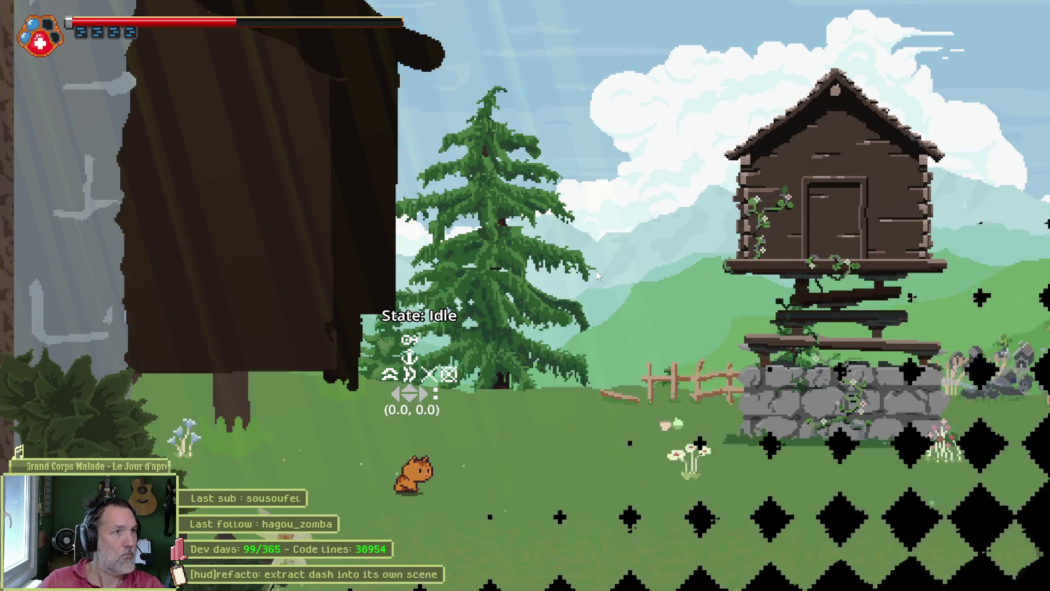
{"action": "key", "text": "Right"}
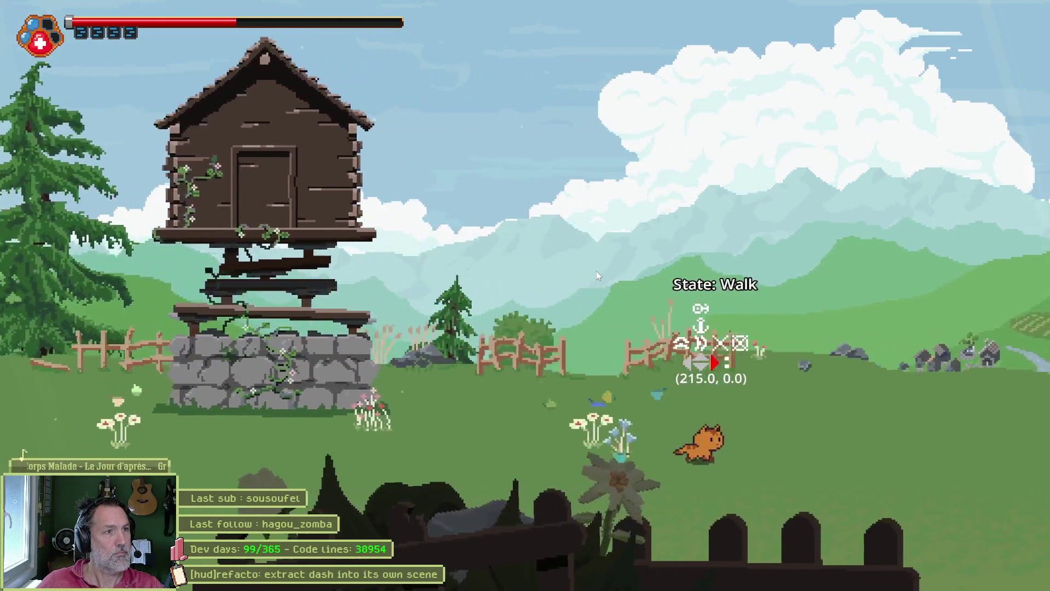
{"action": "key", "text": "Left"}
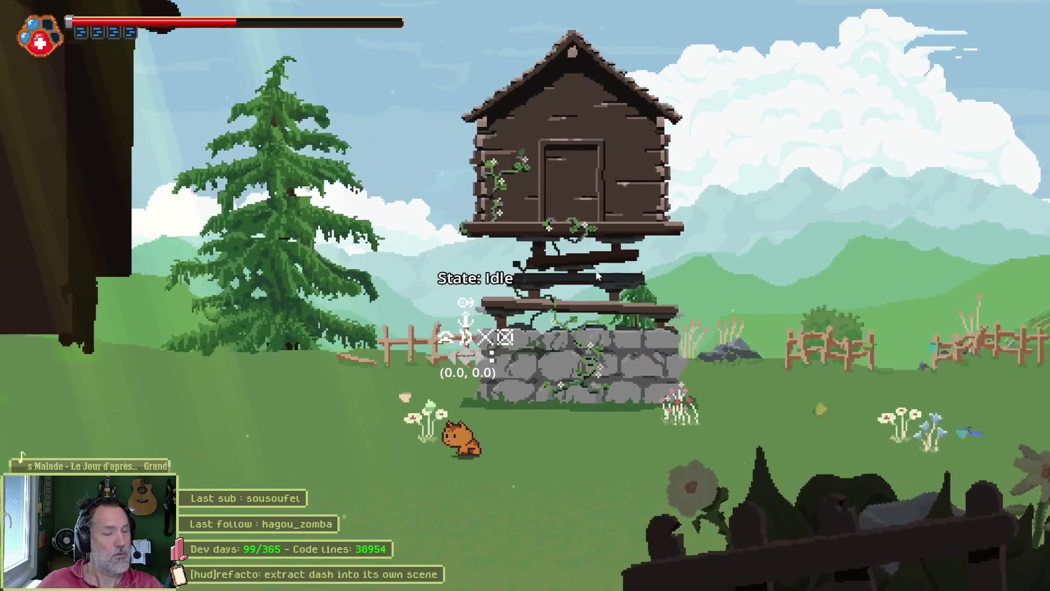
{"action": "key", "text": "F8"}
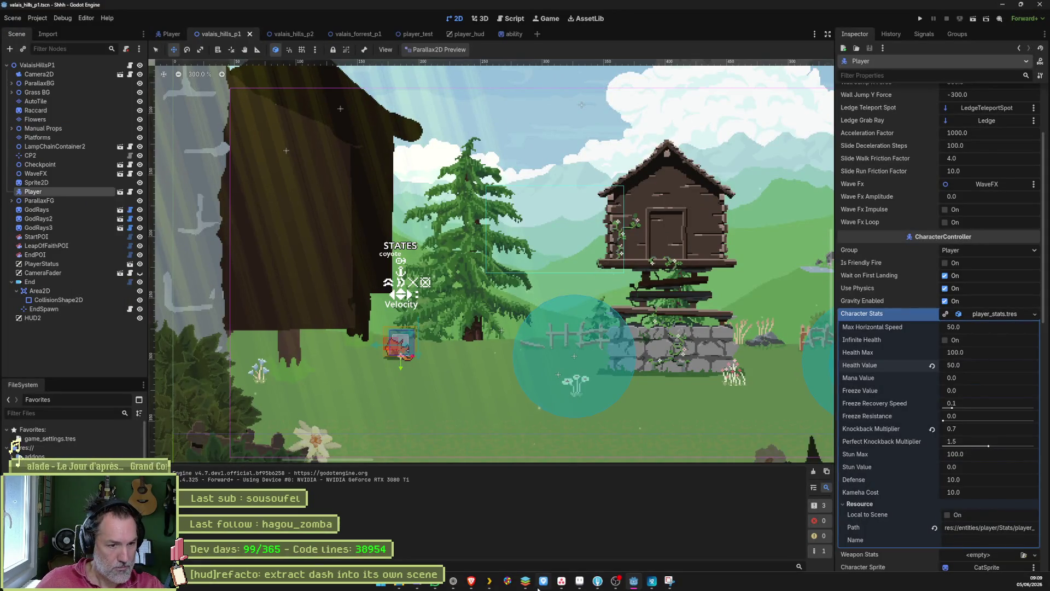
{"action": "left_click", "coordinate": [575, 581]}
{"action": "scroll", "coordinate": [250, 180], "scroll_direction": "up", "scroll_amount": 3}
{"action": "key", "text": "i"}
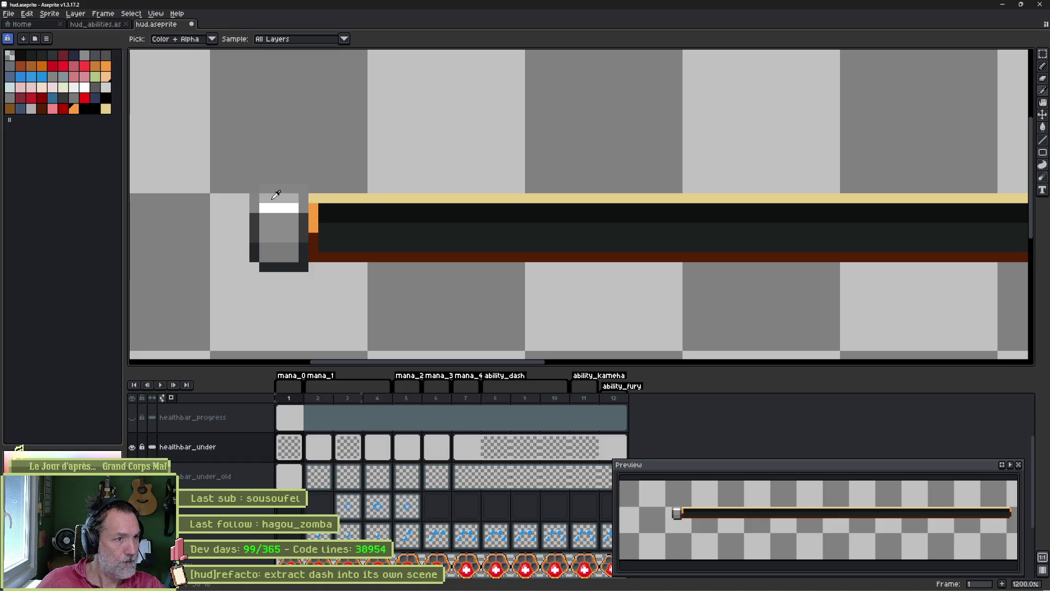
- Move the cap's light-grey highlight up one pixel and fill the gap in its white row
{"action": "key", "text": "b"}
{"action": "key", "text": "ctrl+z"}
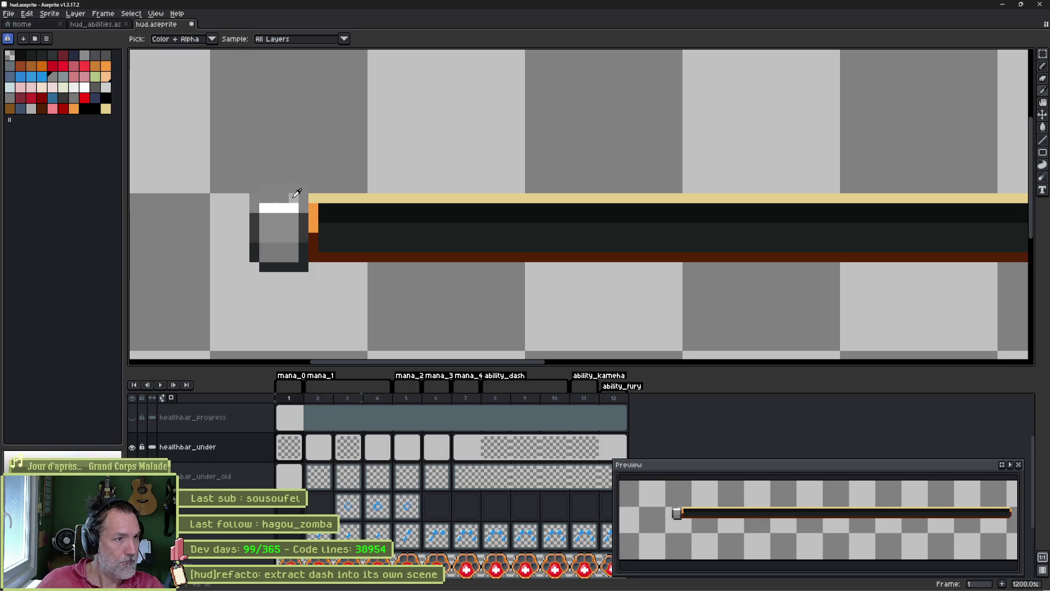
{"action": "left_click_drag", "start_coordinate": [265, 188], "coordinate": [294, 191]}
{"action": "left_click", "coordinate": [293, 197], "text": "alt"}
{"action": "left_click_drag", "start_coordinate": [268, 205], "coordinate": [282, 206]}
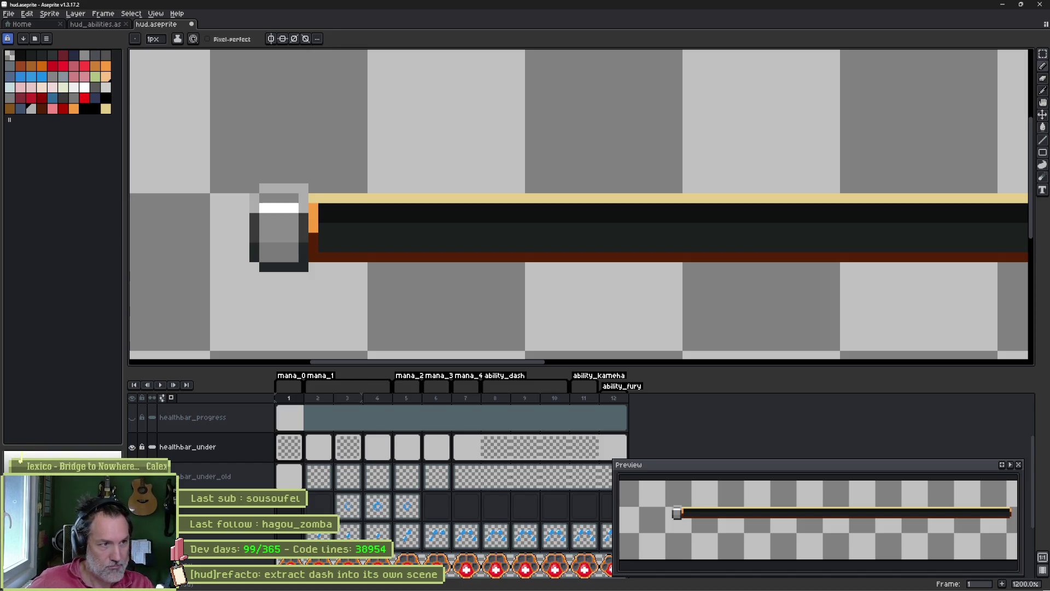
- Make the cap's highlight row solid white and lighten the pixels above it
{"action": "scroll", "coordinate": [252, 206], "scroll_direction": "up", "scroll_amount": 3}
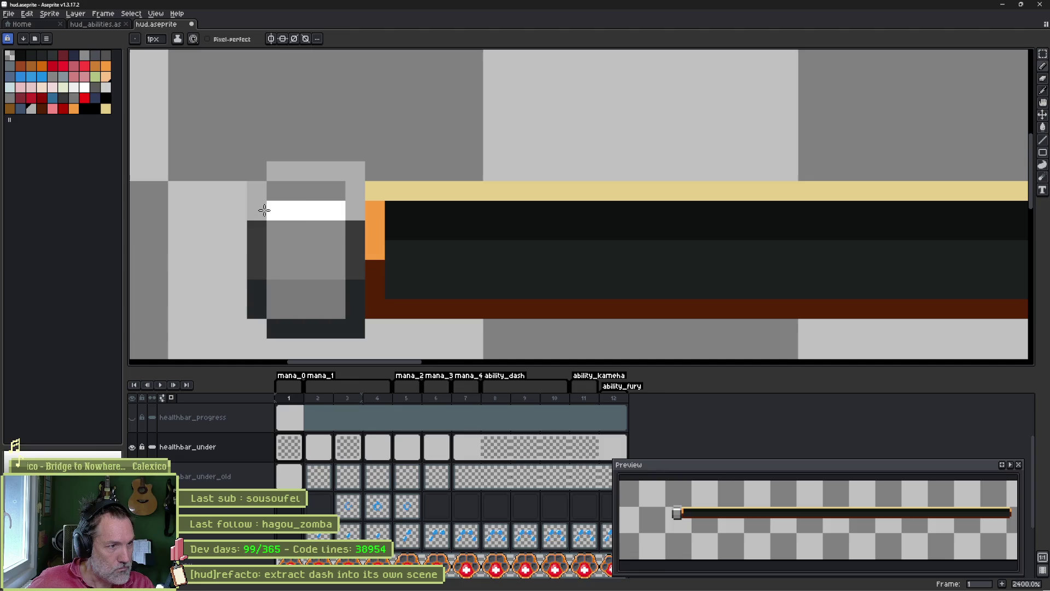
{"action": "left_click", "coordinate": [321, 214]}
{"action": "right_click", "coordinate": [328, 191]}
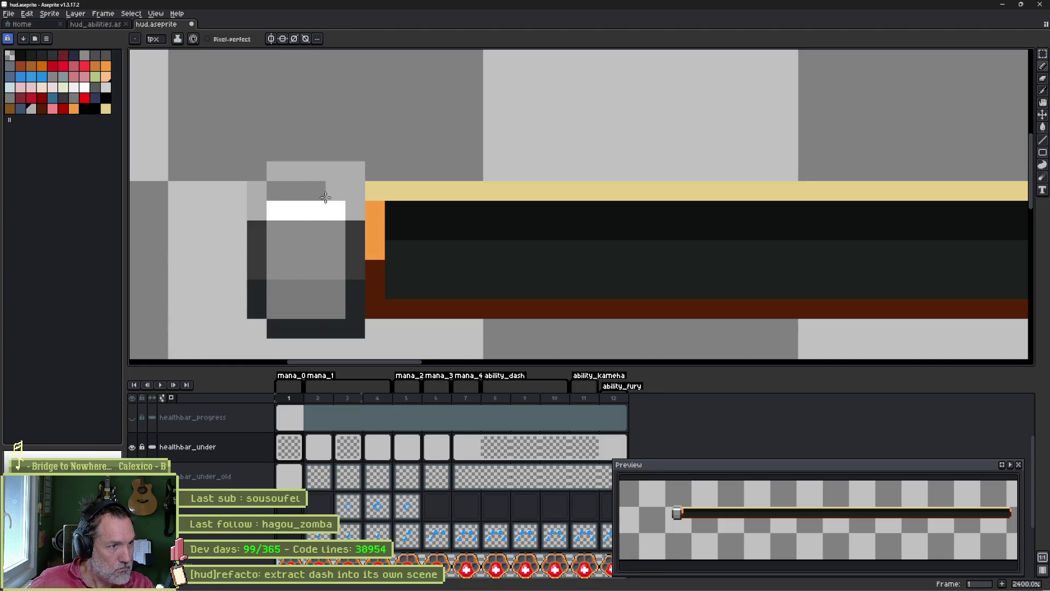
{"action": "left_click_drag", "start_coordinate": [326, 198], "coordinate": [308, 204]}
{"action": "left_click", "coordinate": [306, 205]}
{"action": "right_click", "coordinate": [313, 197]}
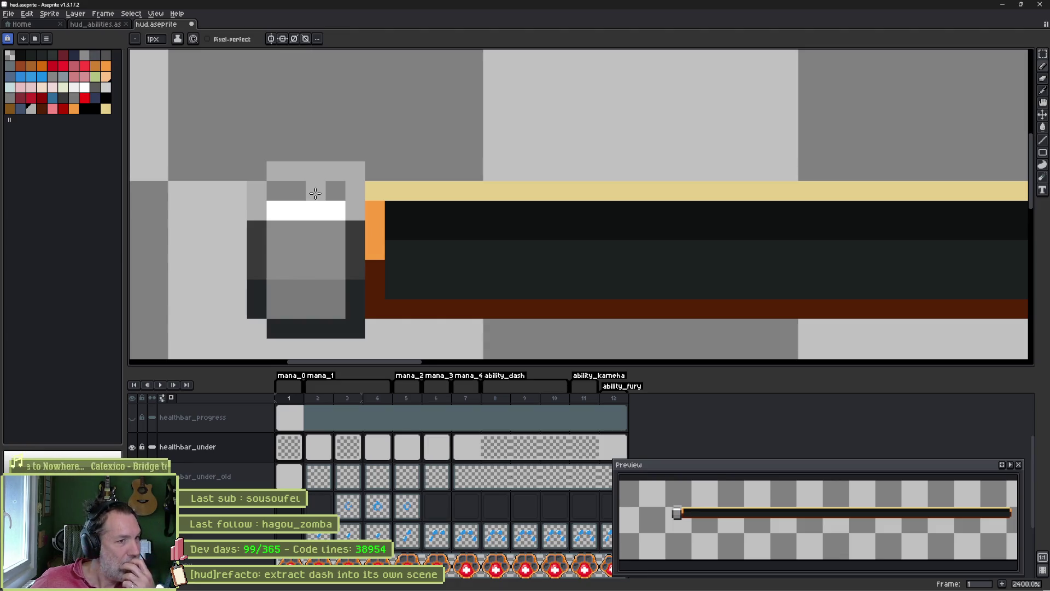
{"action": "left_click", "coordinate": [315, 193]}
{"action": "right_click", "coordinate": [296, 192]}
- Open the Export Sprite Sheet dialog and cancel it
{"action": "scroll", "coordinate": [454, 216], "scroll_direction": "down", "scroll_amount": 5}
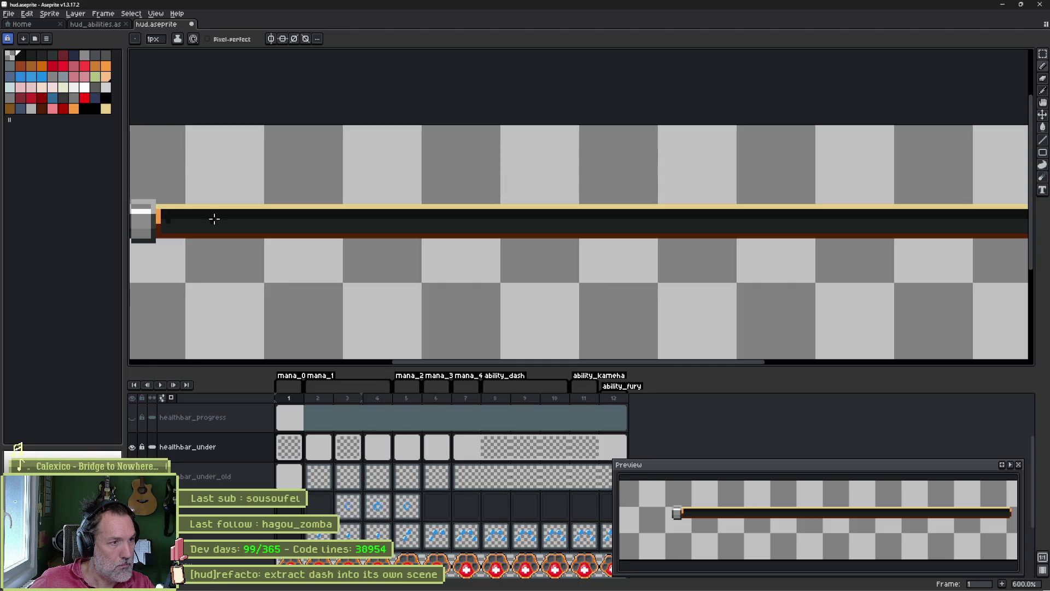
{"action": "scroll", "coordinate": [432, 241], "scroll_direction": "up", "scroll_amount": 3}
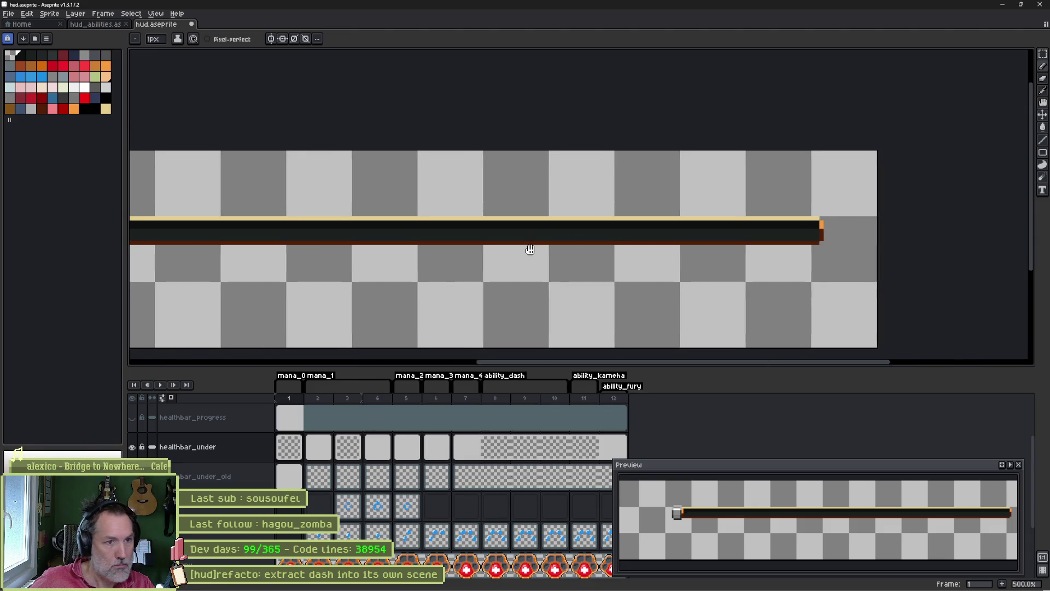
{"action": "scroll", "coordinate": [560, 235], "scroll_direction": "down", "scroll_amount": 4}
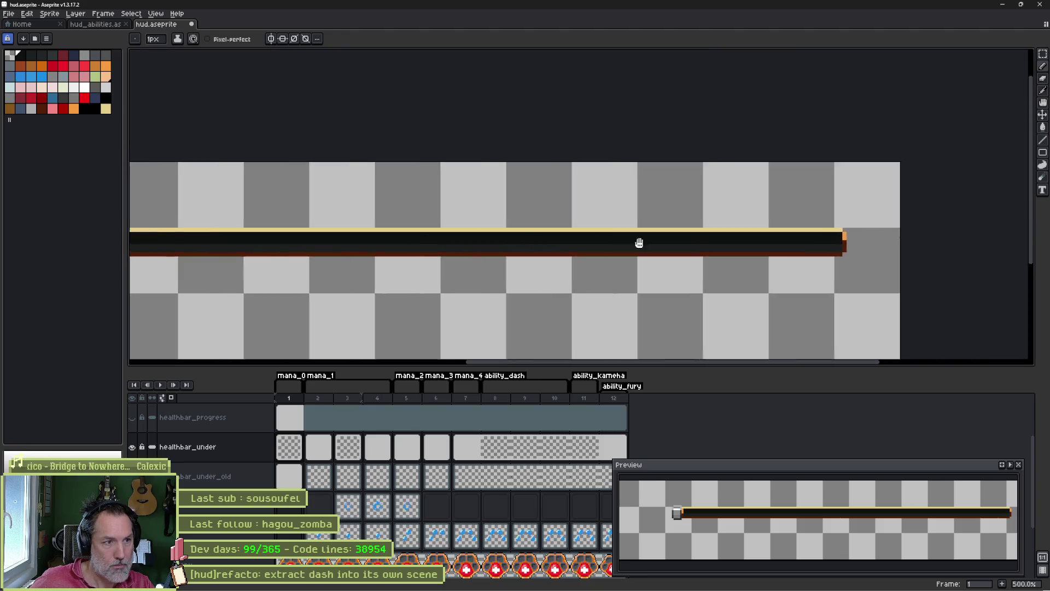
{"action": "key", "text": "ctrl+e"}
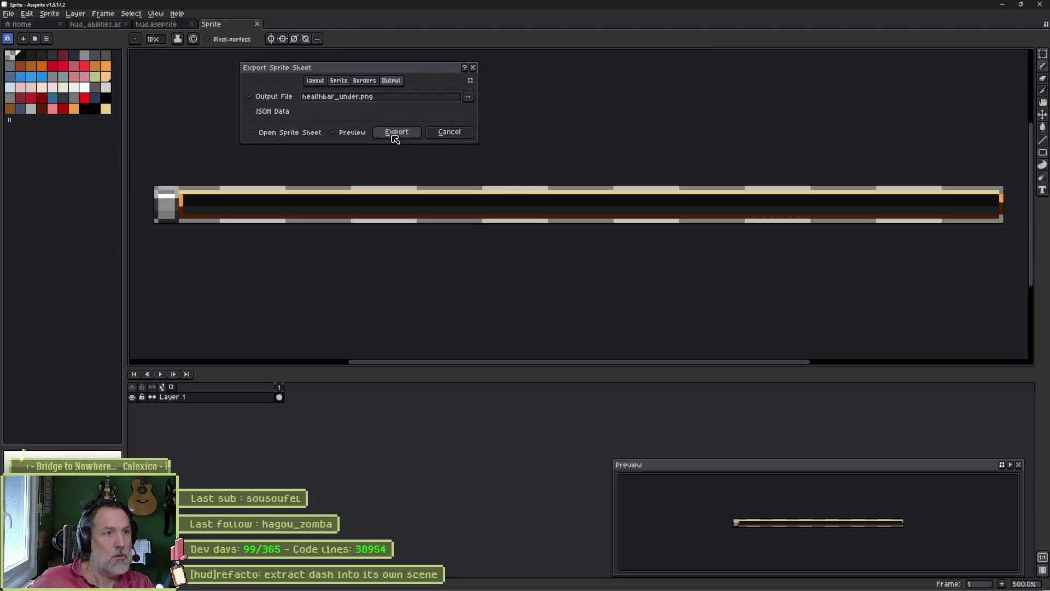
{"action": "left_click", "coordinate": [450, 132]}
- Try a white outline around the grey cap, then undo it
{"action": "scroll", "coordinate": [170, 228], "scroll_direction": "up", "scroll_amount": 1}
{"action": "scroll", "coordinate": [172, 229], "scroll_direction": "up", "scroll_amount": 3}
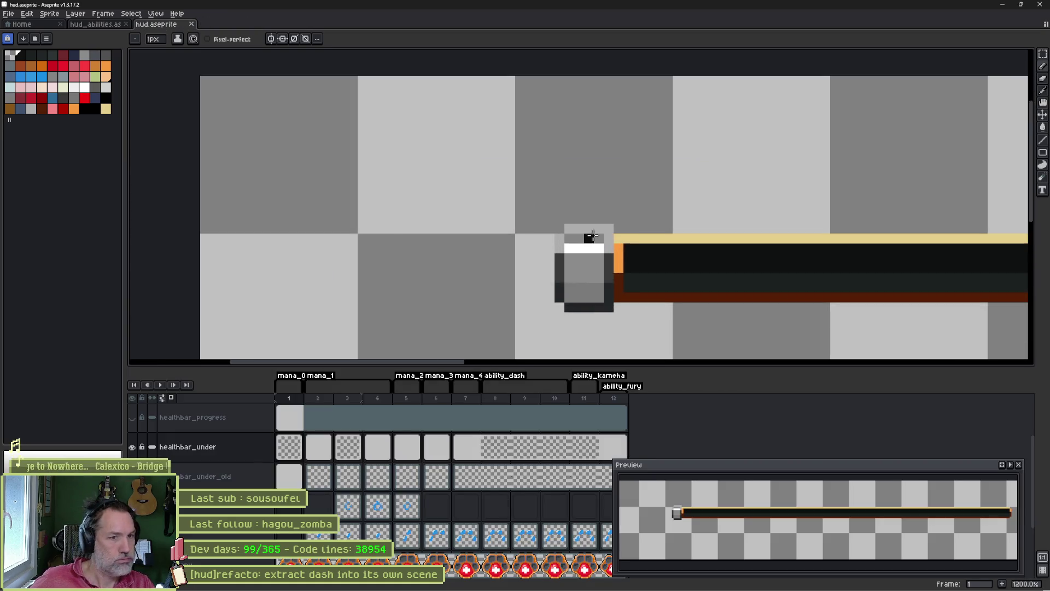
{"action": "mouse_move", "coordinate": [543, 212]}
{"action": "left_mouse_down"}
{"action": "mouse_move", "coordinate": [609, 214]}
{"action": "mouse_move", "coordinate": [609, 230]}
{"action": "mouse_move", "coordinate": [495, 229]}
{"action": "mouse_move", "coordinate": [513, 253]}
{"action": "left_mouse_up"}
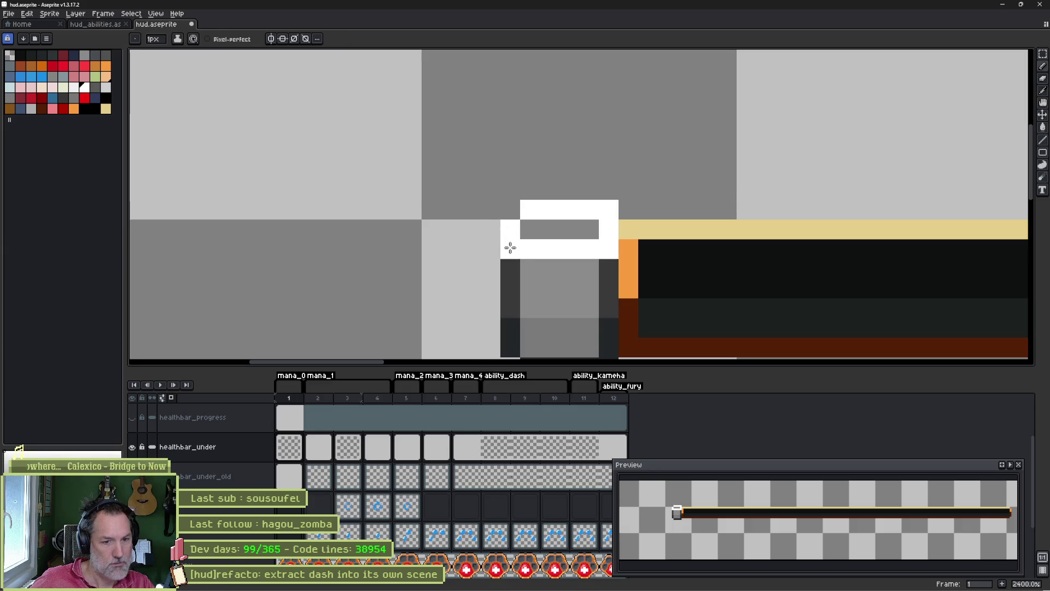
{"action": "key", "text": "ctrl+z"}
{"action": "key", "text": "ctrl+z"}
{"action": "key", "text": "ctrl+z"}
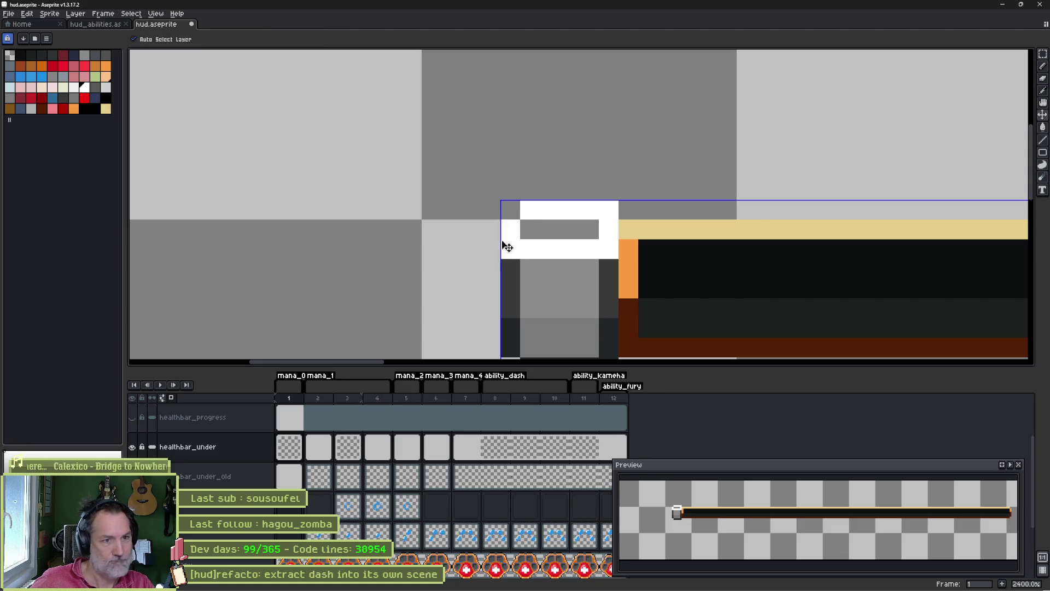
{"action": "key", "text": "i"}
{"action": "left_click", "coordinate": [550, 245]}
{"action": "key", "text": "b"}
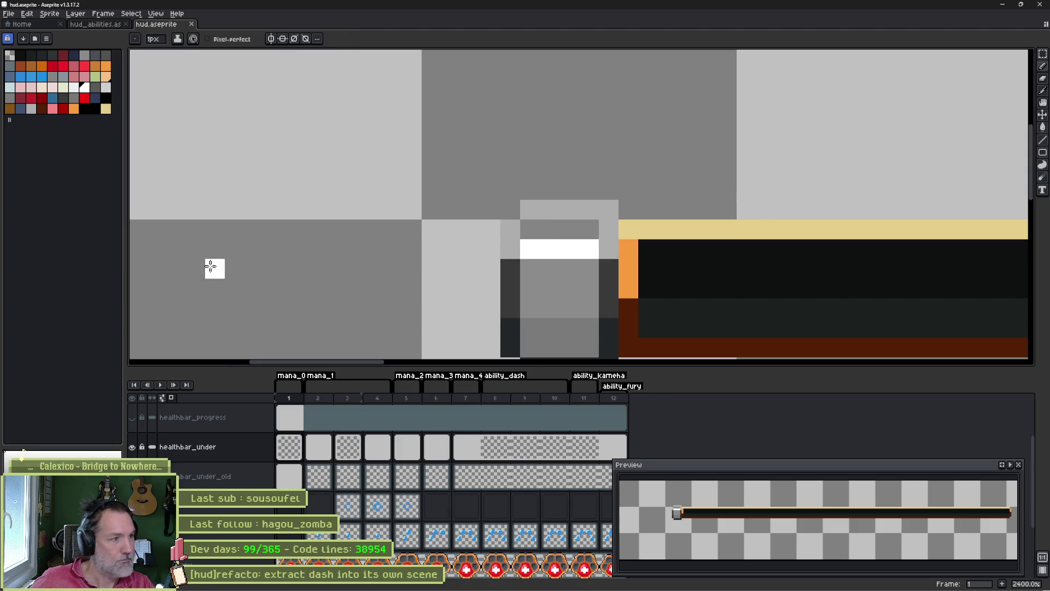
- Add a white palette swatch, lighten the cap's top pixel row and darken pixels on its sides
{"action": "left_click", "coordinate": [85, 88]}
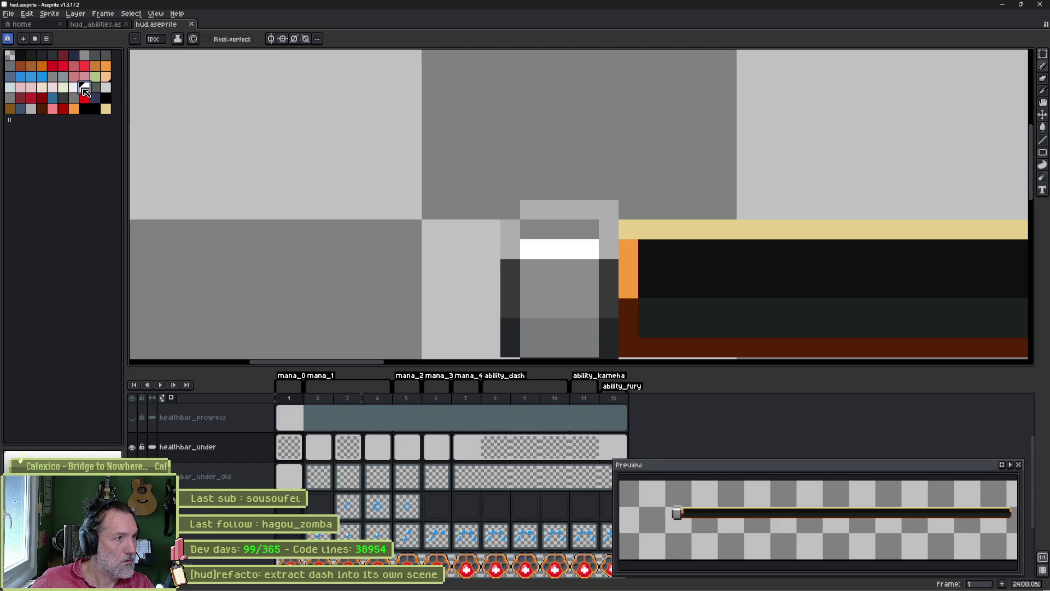
{"action": "left_click_drag", "start_coordinate": [9, 120], "coordinate": [19, 120]}
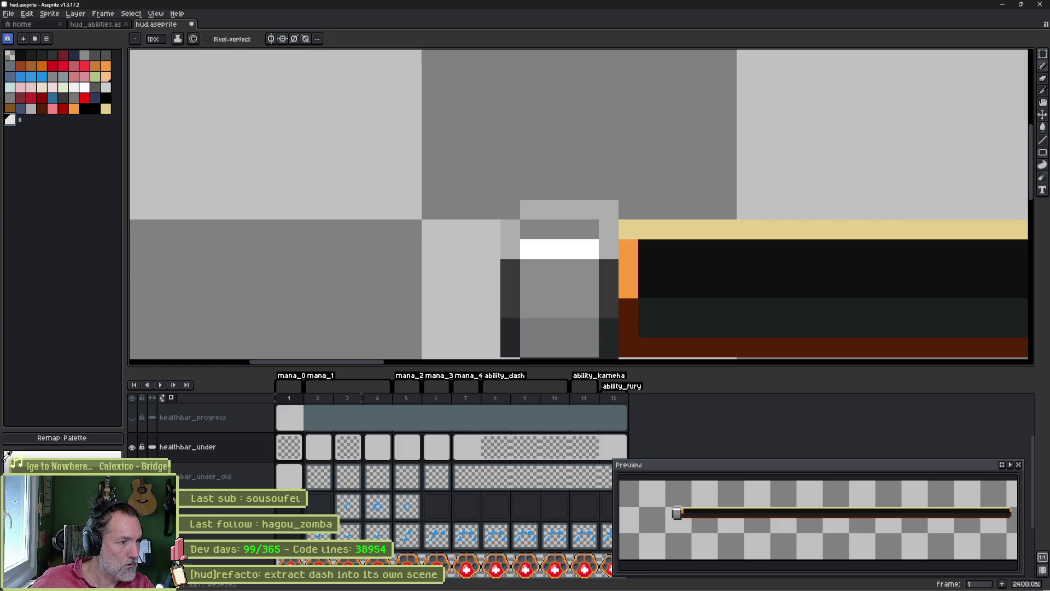
{"action": "mouse_move", "coordinate": [509, 234]}
{"action": "left_mouse_down"}
{"action": "mouse_move", "coordinate": [530, 211]}
{"action": "mouse_move", "coordinate": [603, 210]}
{"action": "mouse_move", "coordinate": [602, 237]}
{"action": "mouse_move", "coordinate": [547, 241]}
{"action": "mouse_move", "coordinate": [565, 268]}
{"action": "mouse_move", "coordinate": [528, 235]}
{"action": "mouse_move", "coordinate": [585, 230]}
{"action": "left_mouse_up"}
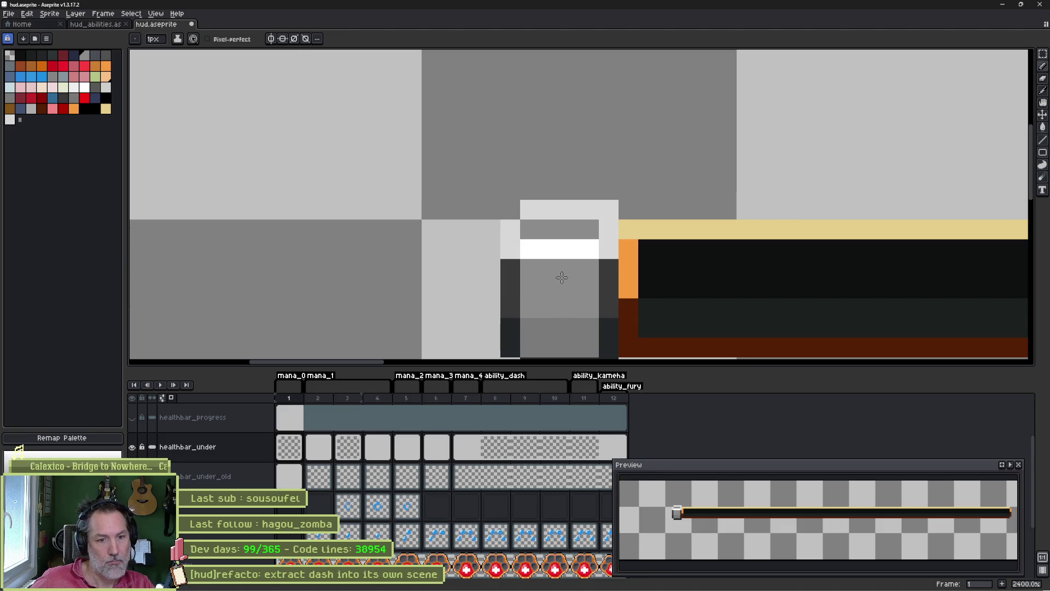
{"action": "left_click", "coordinate": [510, 268], "text": "alt"}
{"action": "left_click", "coordinate": [511, 249]}
{"action": "left_click", "coordinate": [595, 272]}
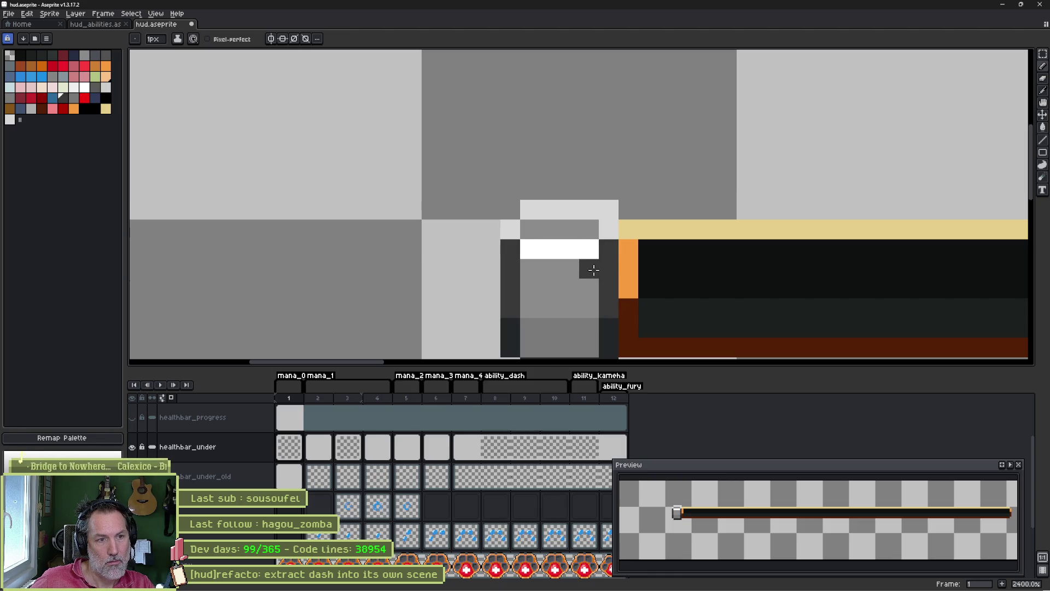
- Repaint the cap's left column and a right-column pixel in the cap's light grey
{"action": "left_click", "coordinate": [514, 230], "text": "alt"}
{"action": "left_click_drag", "start_coordinate": [510, 248], "coordinate": [510, 268]}
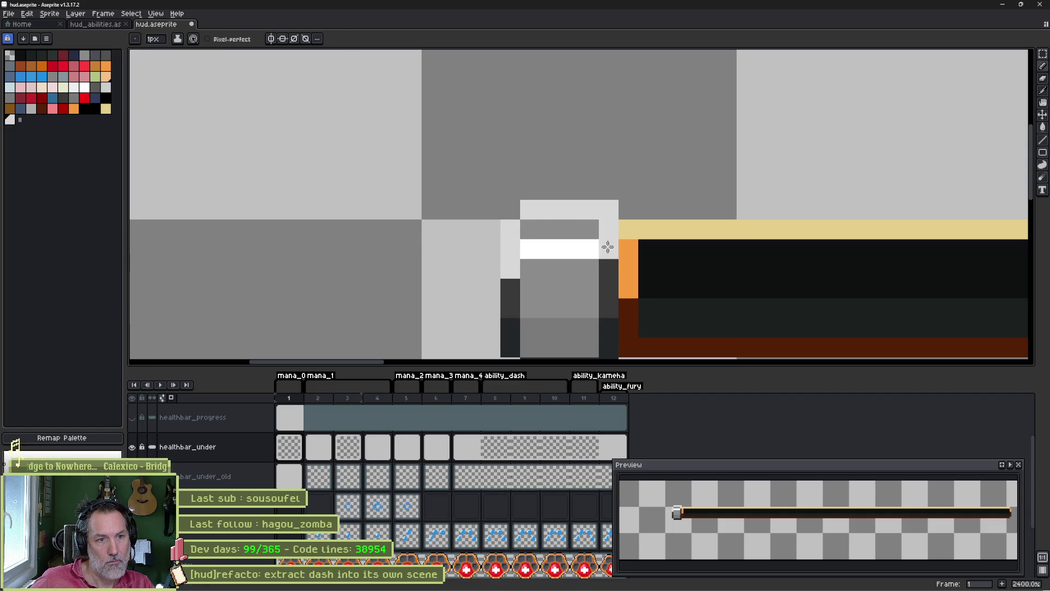
{"action": "left_click", "coordinate": [608, 268]}
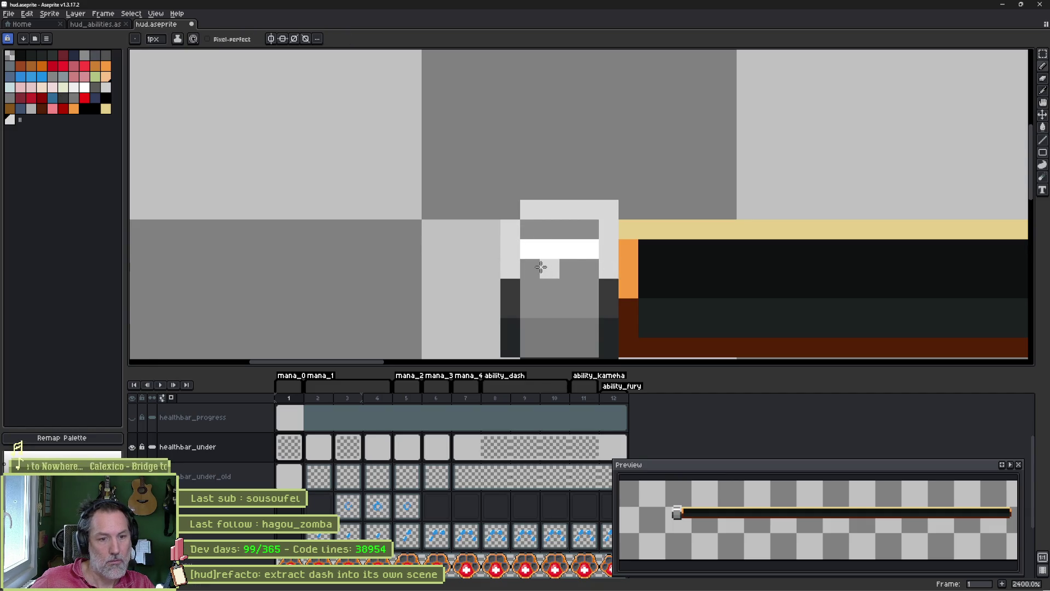
{"action": "scroll", "coordinate": [651, 271], "scroll_direction": "down", "scroll_amount": 5}
{"action": "left_click_drag", "start_coordinate": [733, 268], "coordinate": [554, 243]}
- Re-export the bar as healthbar_under.png
{"action": "key", "text": "ctrl+e"}
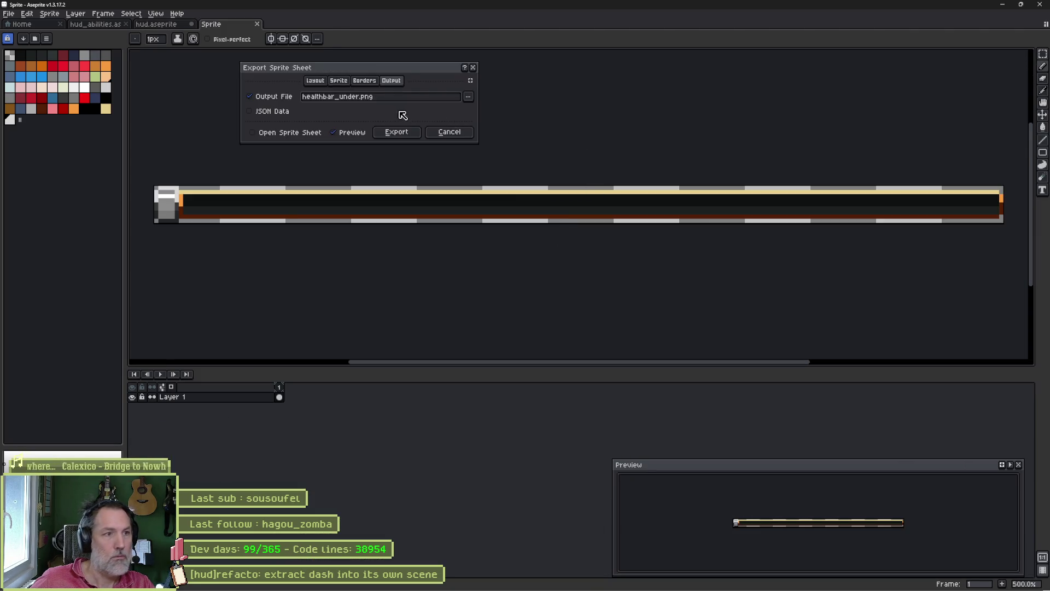
{"action": "left_click", "coordinate": [396, 132]}
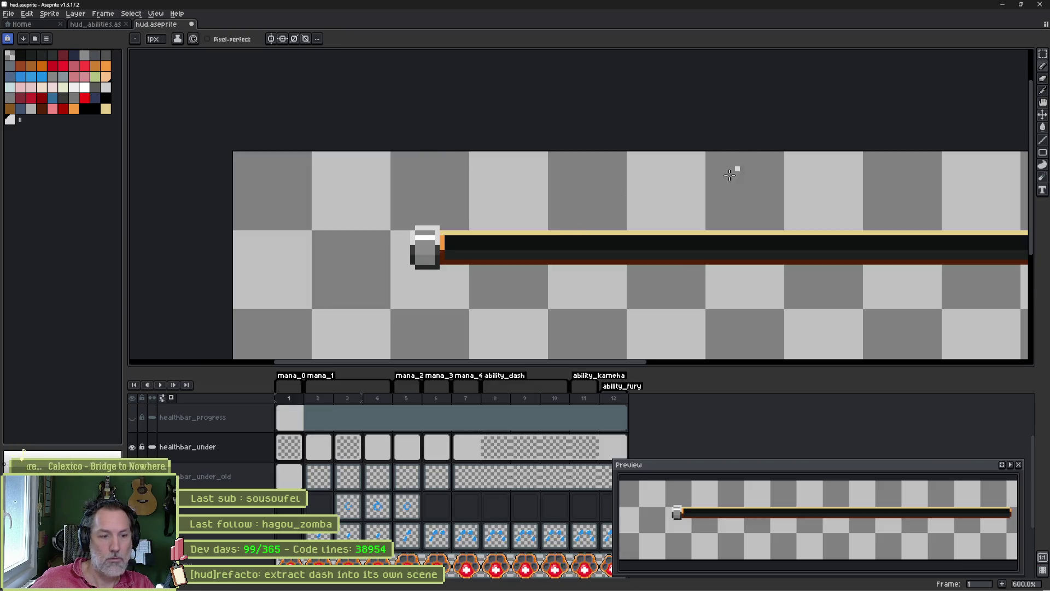
{"action": "left_click", "coordinate": [1001, 5]}
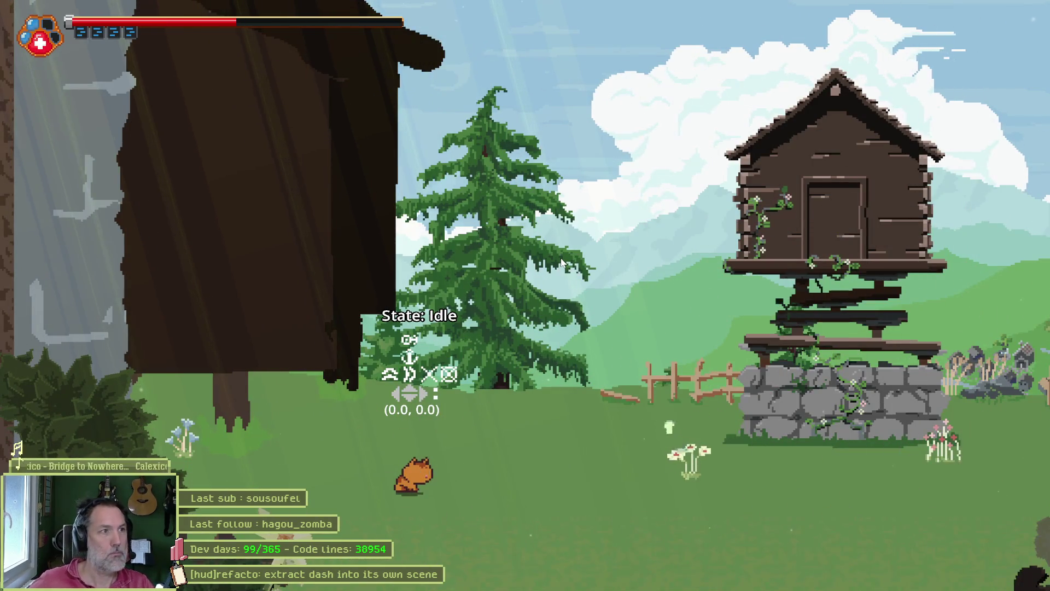
- Run and dash the cat right and left to view the HUD healthbar, then close the game
{"action": "key", "text": "Right"}
{"action": "key", "text": "shift"}
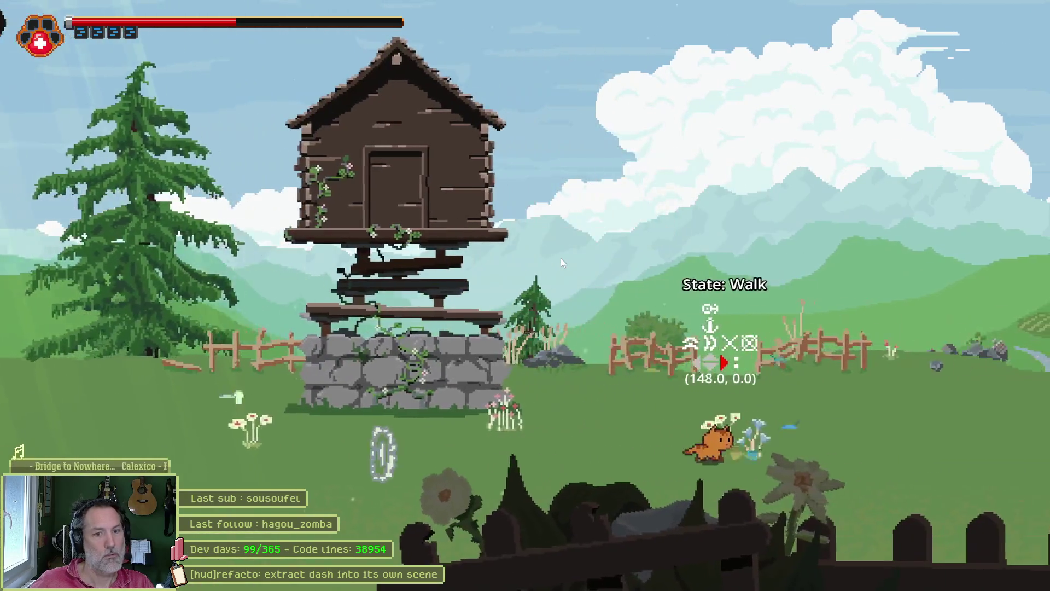
{"action": "key", "text": "Left"}
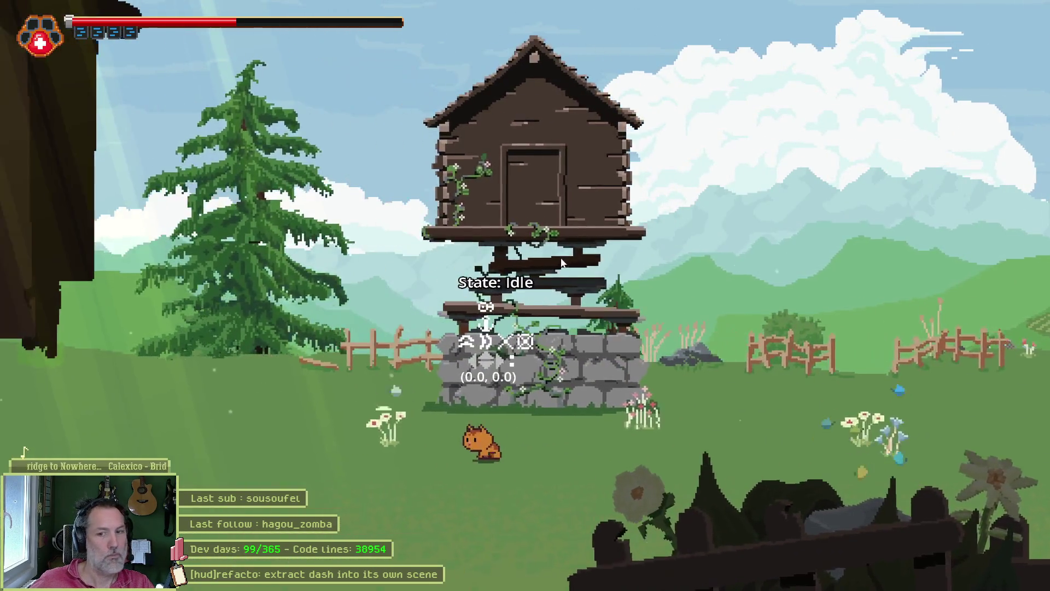
{"action": "key", "text": "Escape"}
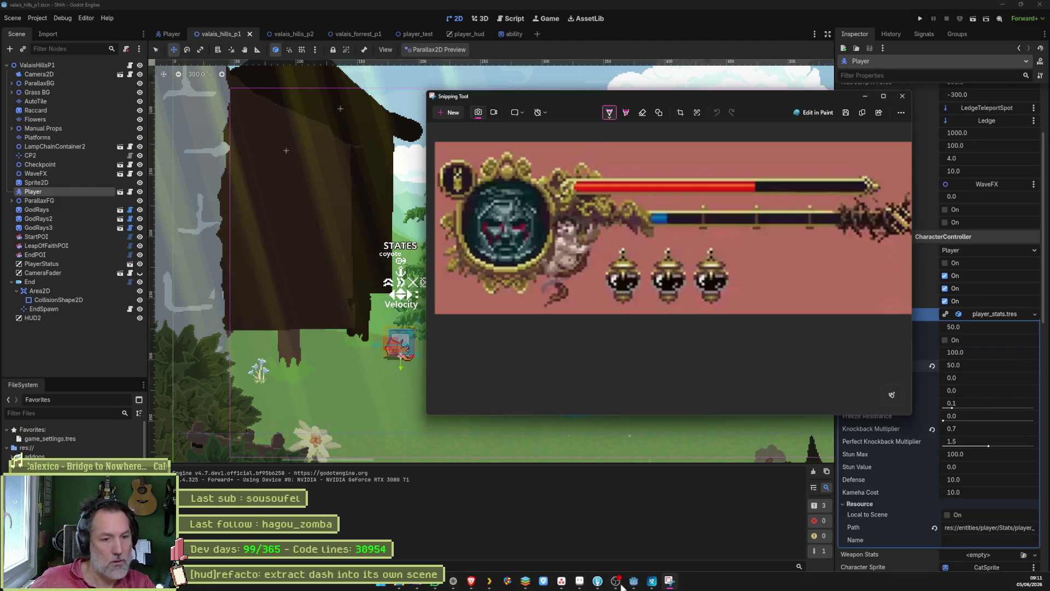
{"action": "left_click", "coordinate": [616, 583]}
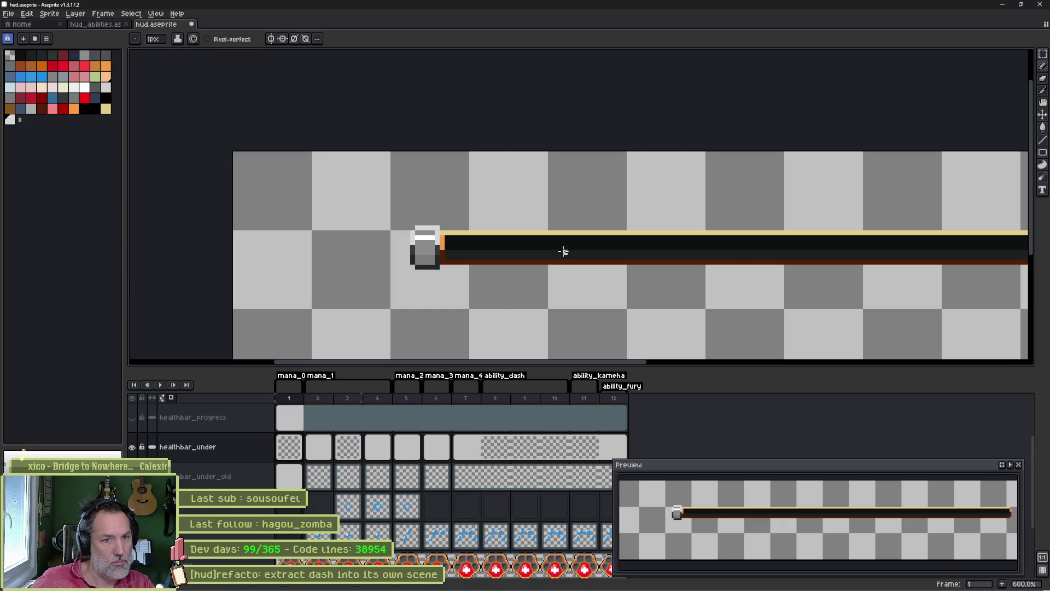
- Make the healthbar_progress red fill visible, zoom in on the cap, and add a new layer
{"action": "mouse_move", "coordinate": [572, 262]}
{"action": "left_mouse_down"}
{"action": "mouse_move", "coordinate": [347, 251]}
{"action": "mouse_move", "coordinate": [417, 244]}
{"action": "mouse_move", "coordinate": [343, 251]}
{"action": "mouse_move", "coordinate": [492, 253]}
{"action": "left_mouse_up"}
{"action": "scroll", "coordinate": [437, 251], "scroll_direction": "up", "scroll_amount": 4}
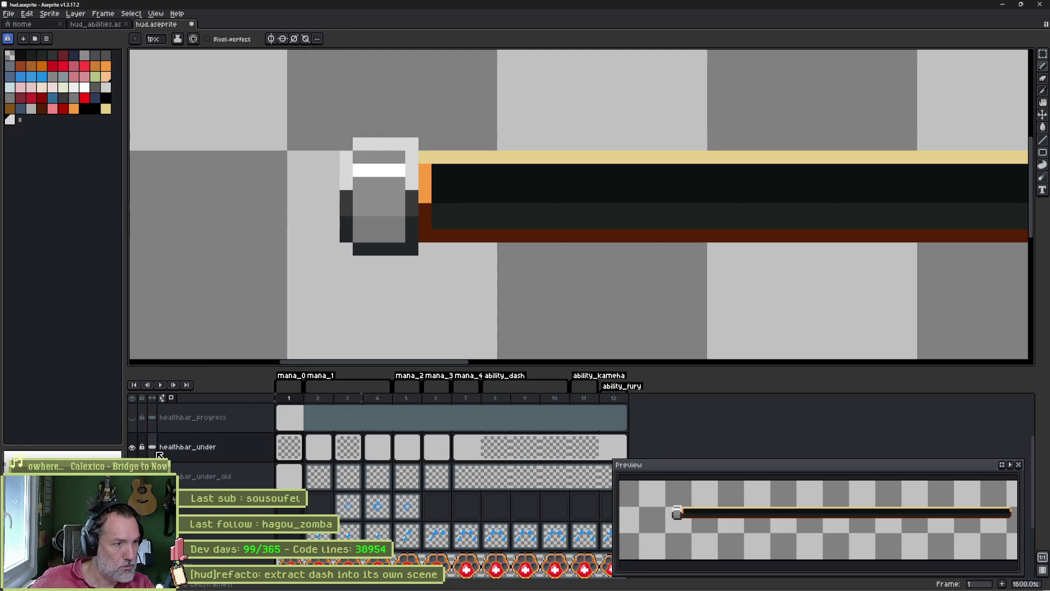
{"action": "scroll", "coordinate": [159, 455], "scroll_direction": "up", "scroll_amount": 2}
{"action": "left_click", "coordinate": [132, 475]}
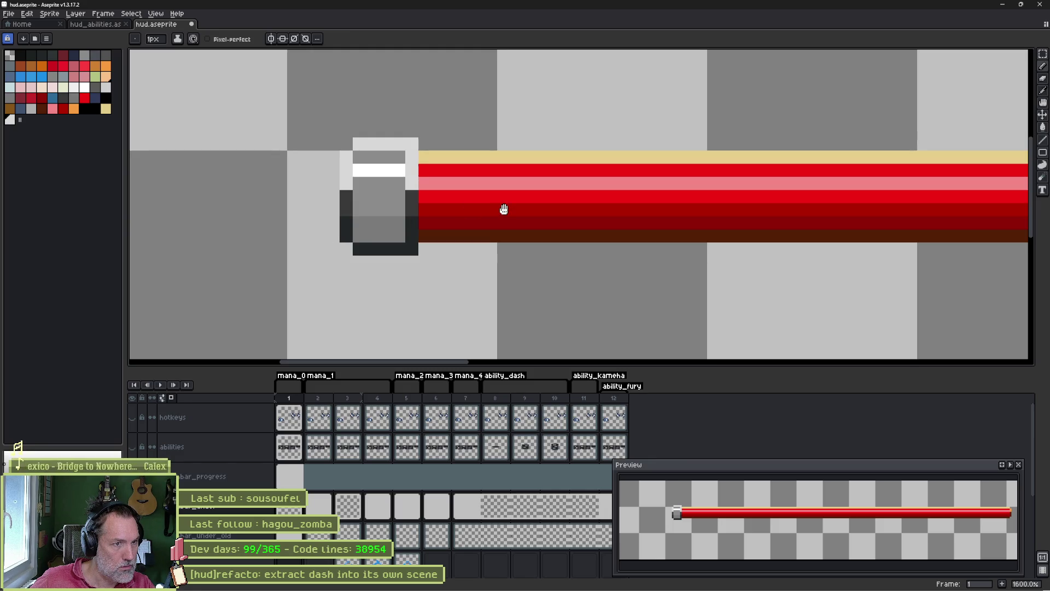
{"action": "scroll", "coordinate": [429, 227], "scroll_direction": "up", "scroll_amount": 2}
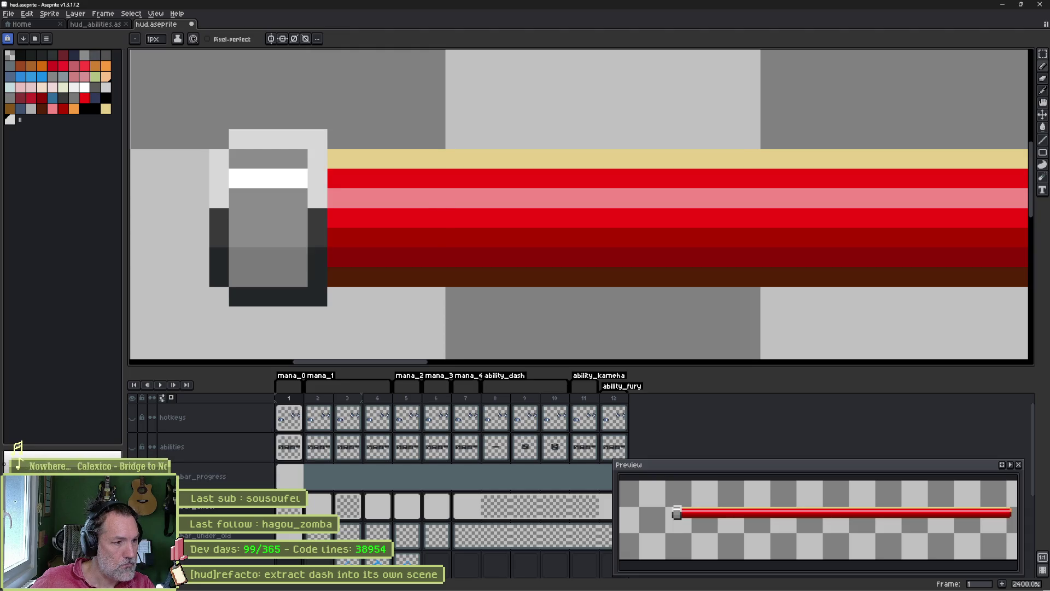
{"action": "key", "text": "shift+n"}
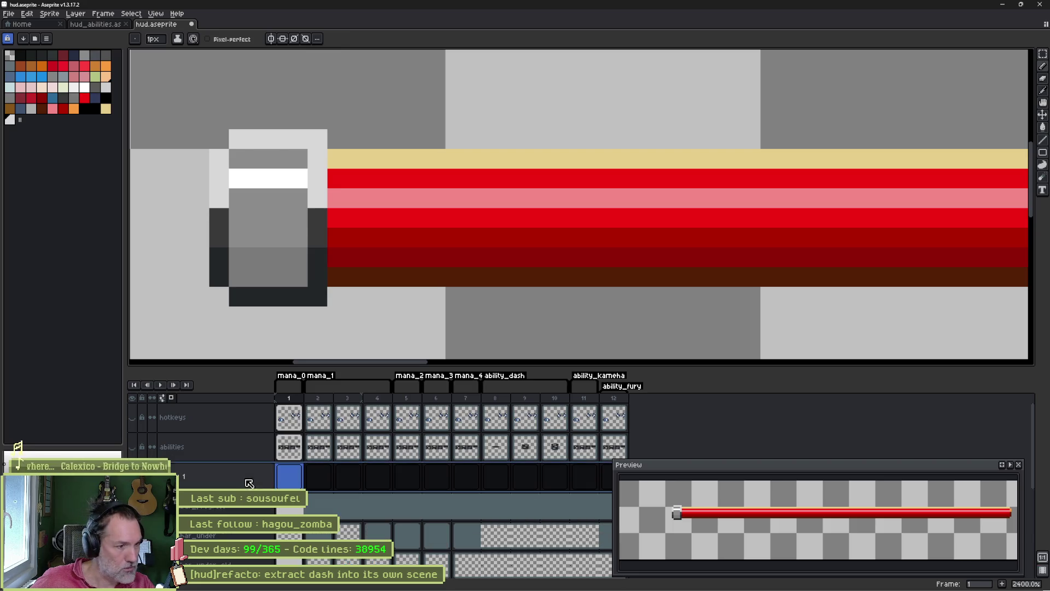
- Paint a black pixel column at the bar's left end, left of the red fill
{"action": "left_click", "coordinate": [85, 108]}
{"action": "left_click", "coordinate": [337, 160]}
{"action": "left_click_drag", "start_coordinate": [338, 163], "coordinate": [342, 279]}
{"action": "left_click_drag", "start_coordinate": [356, 158], "coordinate": [356, 276]}
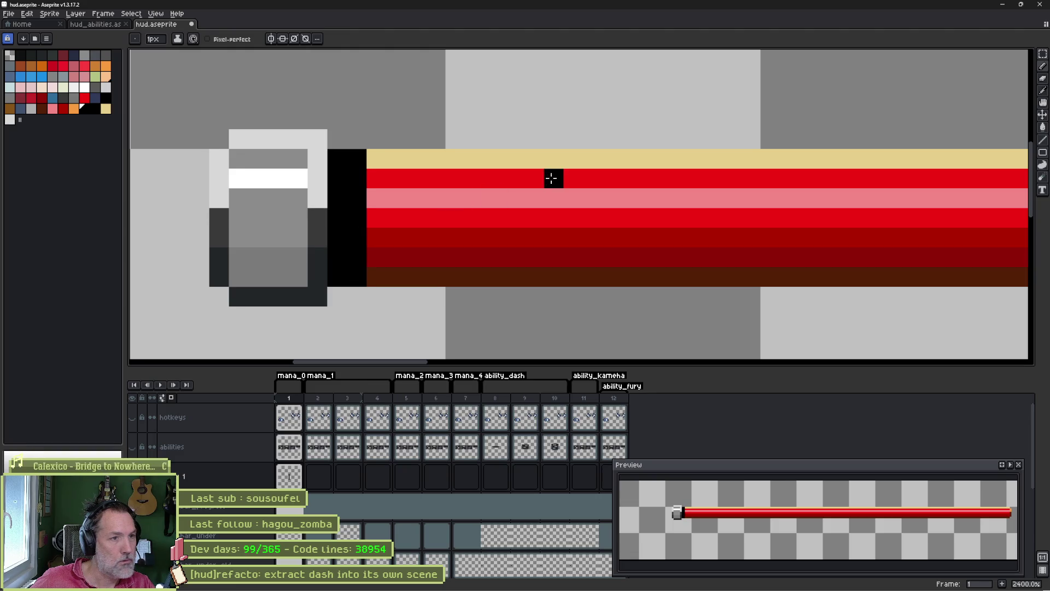
- Set the new layer to full opacity and paint a dark-shade column left of the red bar
{"action": "double_click", "coordinate": [230, 476]}
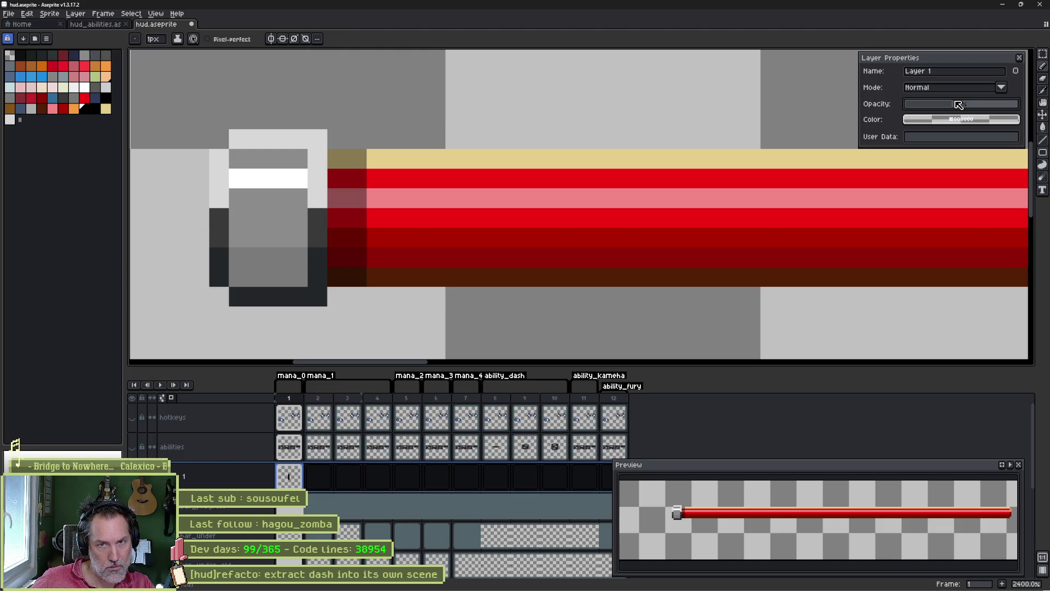
{"action": "left_click_drag", "start_coordinate": [980, 104], "coordinate": [1041, 103]}
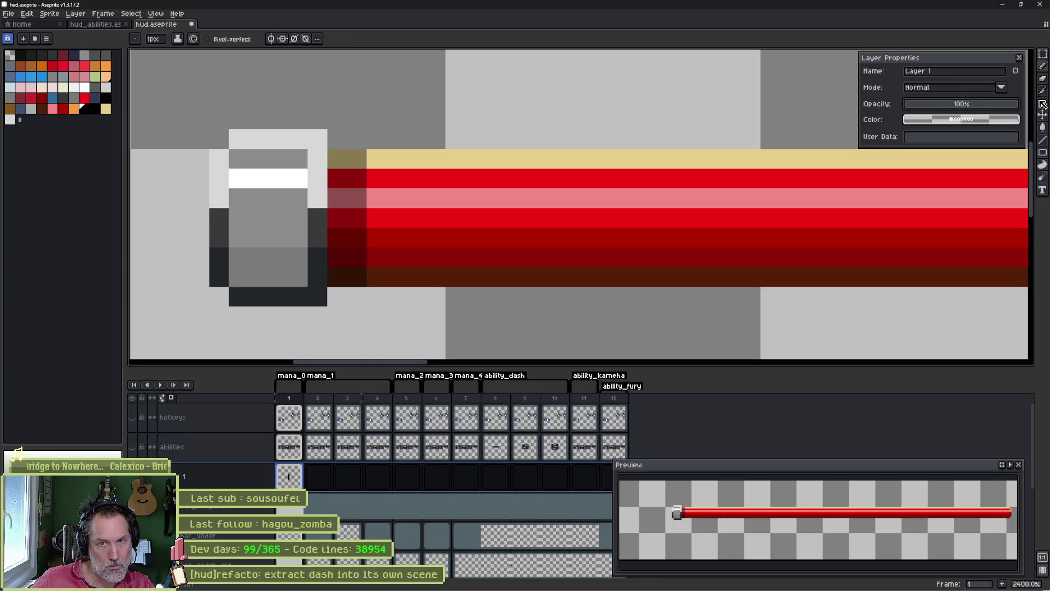
{"action": "left_click", "coordinate": [1020, 58]}
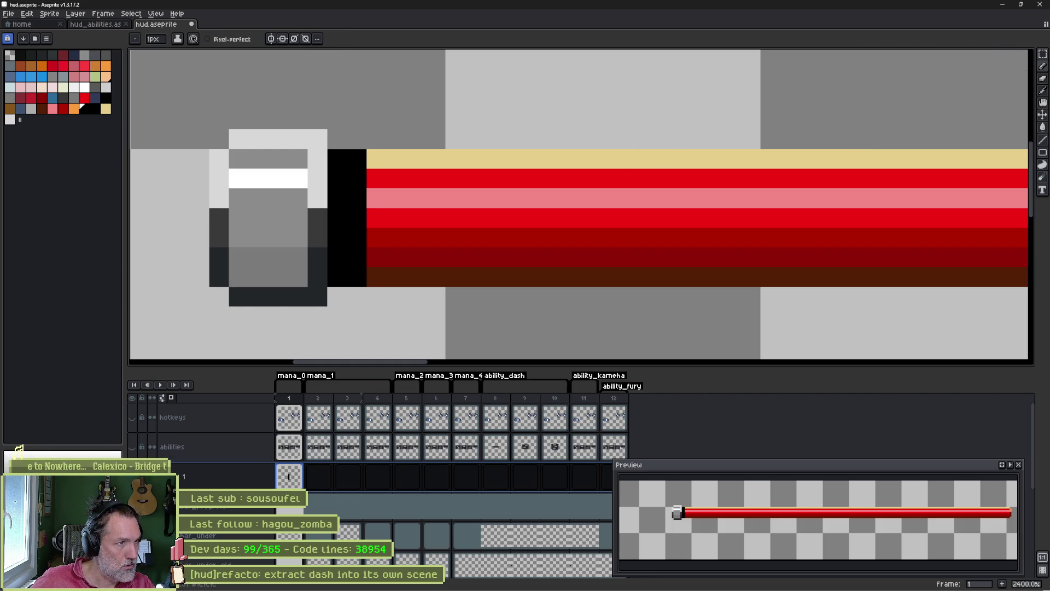
{"action": "left_click", "coordinate": [31, 56]}
{"action": "mouse_move", "coordinate": [376, 159]}
{"action": "left_mouse_down"}
{"action": "mouse_move", "coordinate": [377, 280]}
{"action": "mouse_move", "coordinate": [395, 195]}
{"action": "mouse_move", "coordinate": [396, 276]}
{"action": "left_mouse_up"}
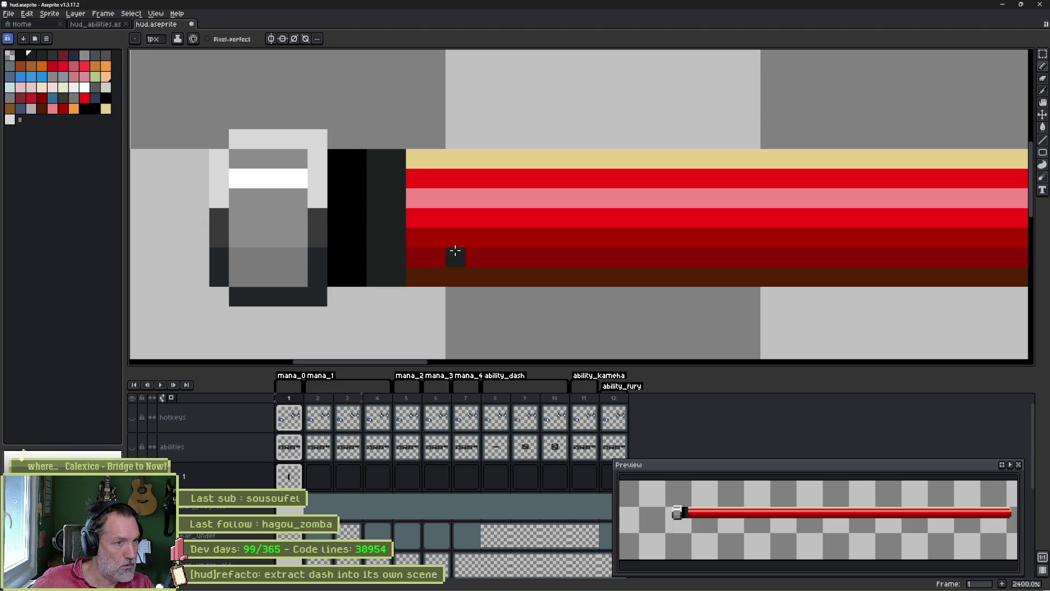
- Drop the layer's opacity to 55% and try the Darken and Multiply blend modes
{"action": "double_click", "coordinate": [237, 477]}
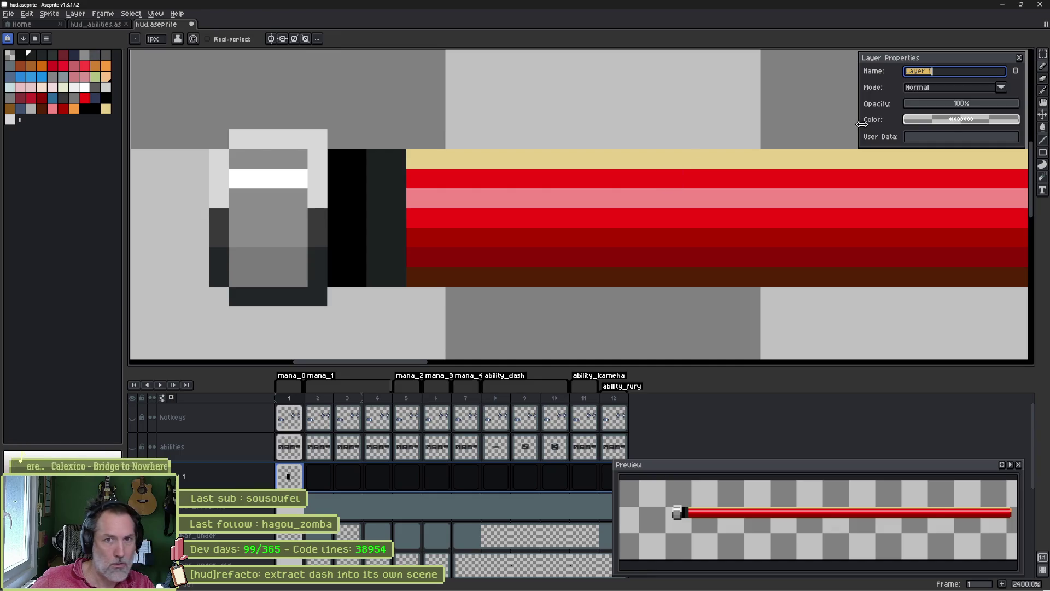
{"action": "left_click", "coordinate": [957, 104]}
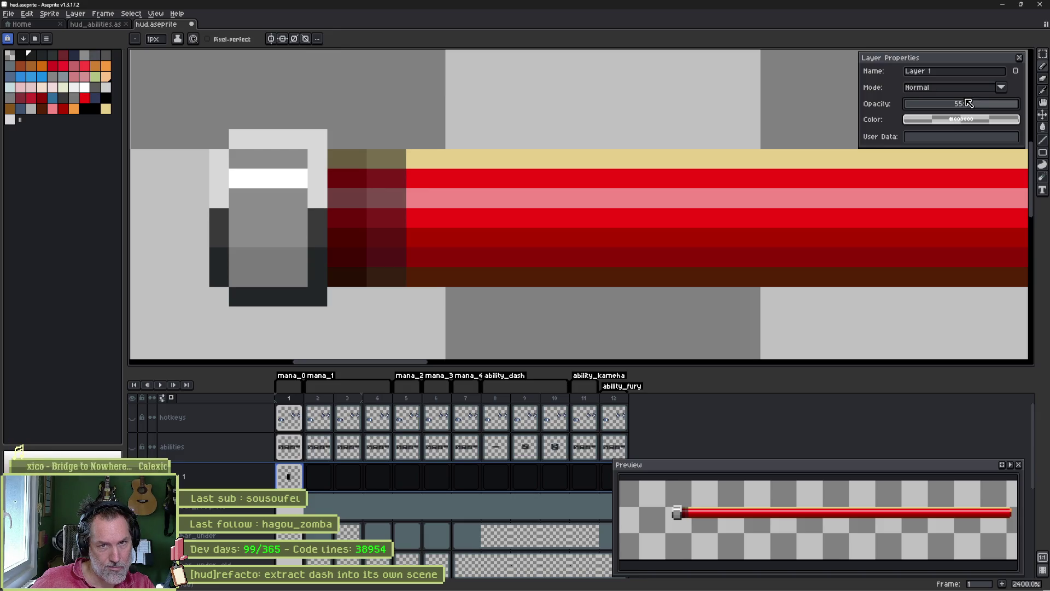
{"action": "left_click", "coordinate": [1001, 92]}
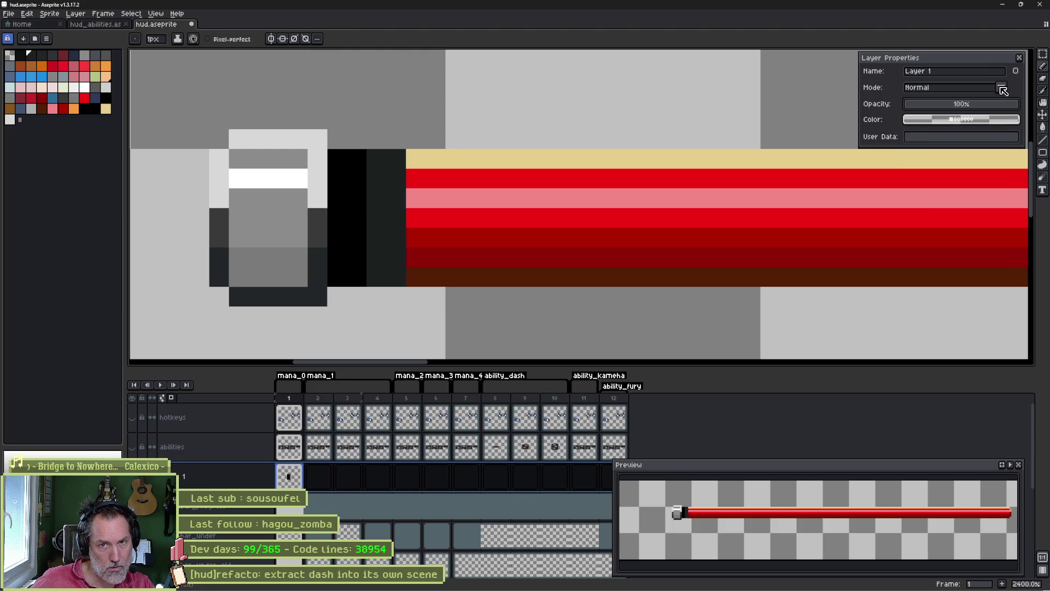
{"action": "left_click", "coordinate": [919, 115]}
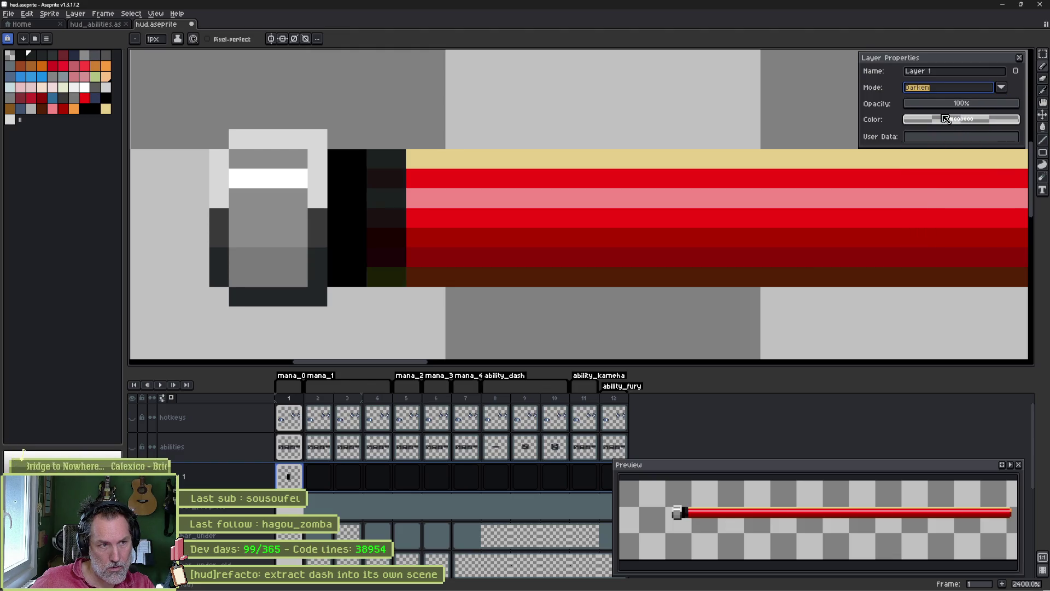
{"action": "left_click", "coordinate": [968, 90]}
{"action": "left_click", "coordinate": [957, 127]}
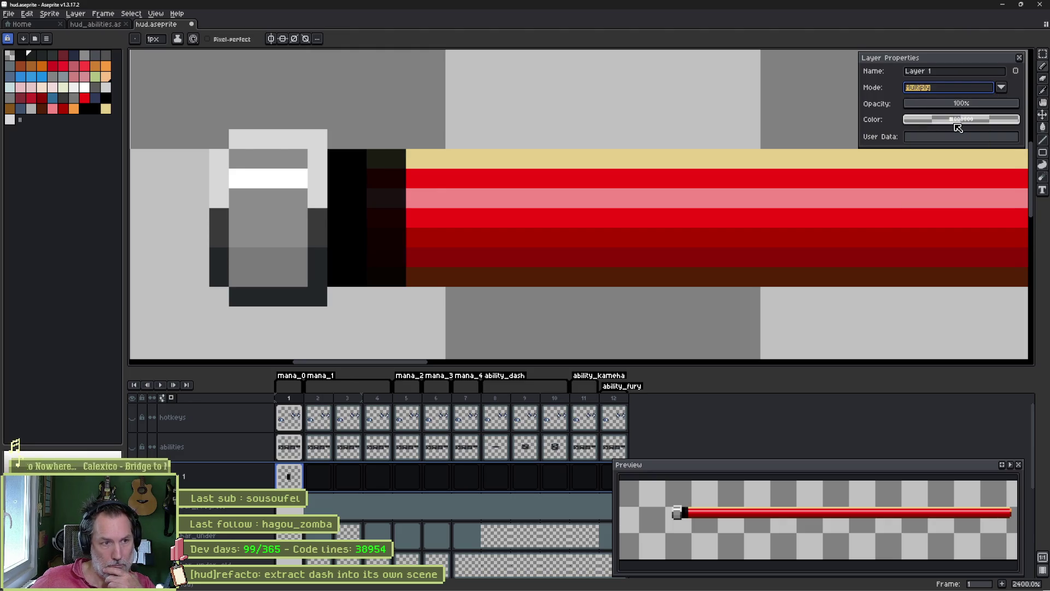
{"action": "key", "text": "Return"}
- Try Overlay and Luminosity blends, then reset the layer to Normal at 100% opacity
{"action": "left_click", "coordinate": [1001, 88]}
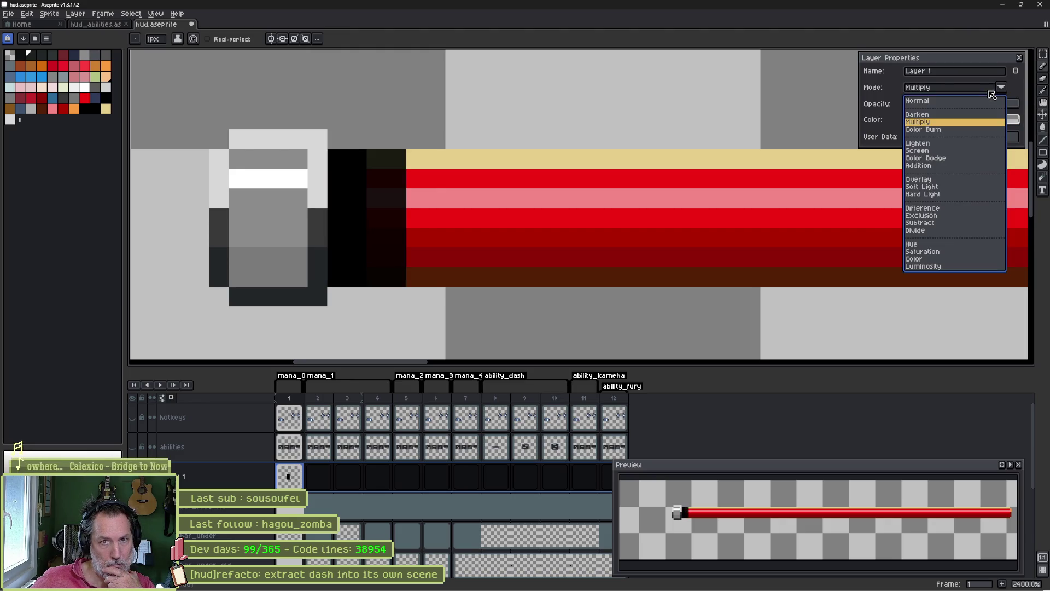
{"action": "left_click", "coordinate": [937, 182]}
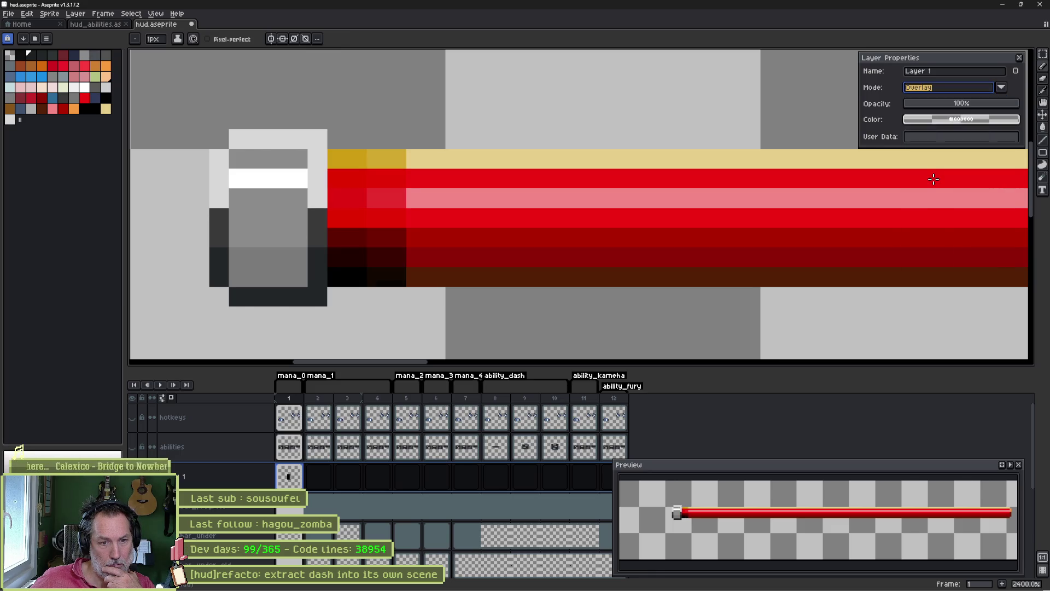
{"action": "left_click", "coordinate": [999, 89]}
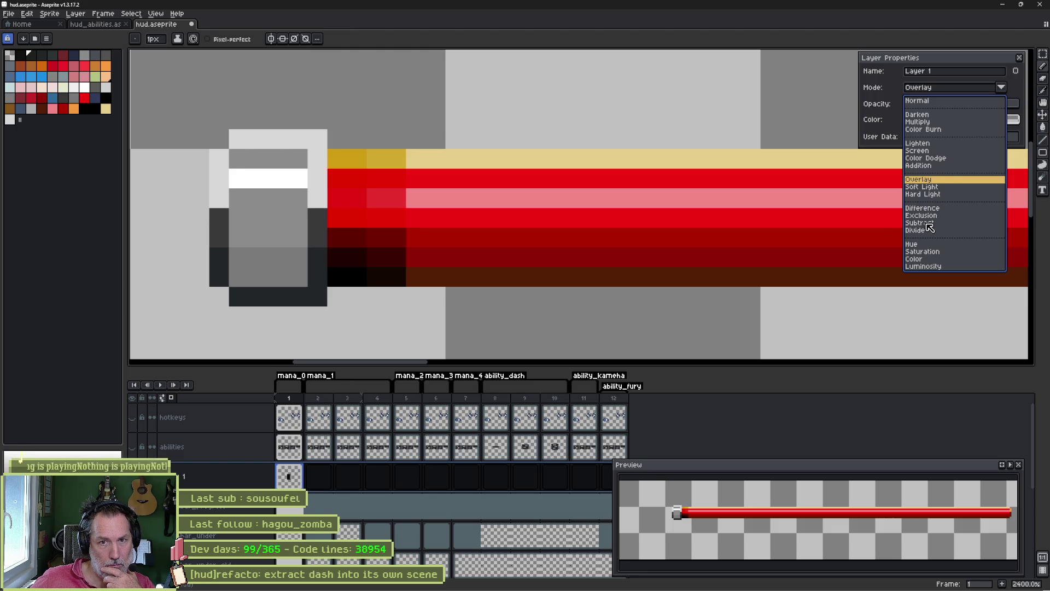
{"action": "left_click", "coordinate": [924, 267]}
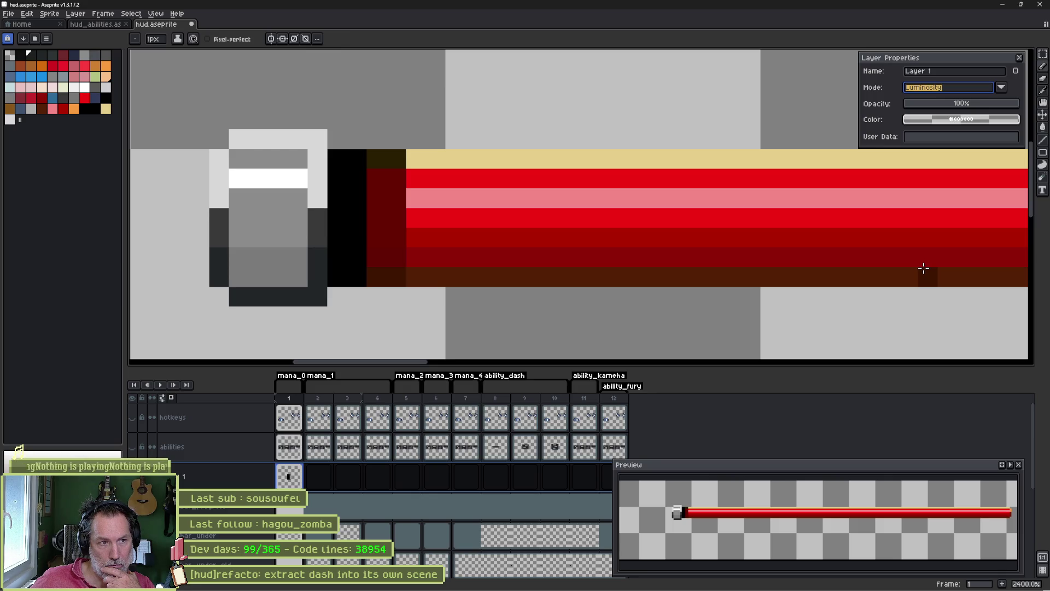
{"action": "left_click", "coordinate": [978, 89]}
{"action": "left_click", "coordinate": [964, 104]}
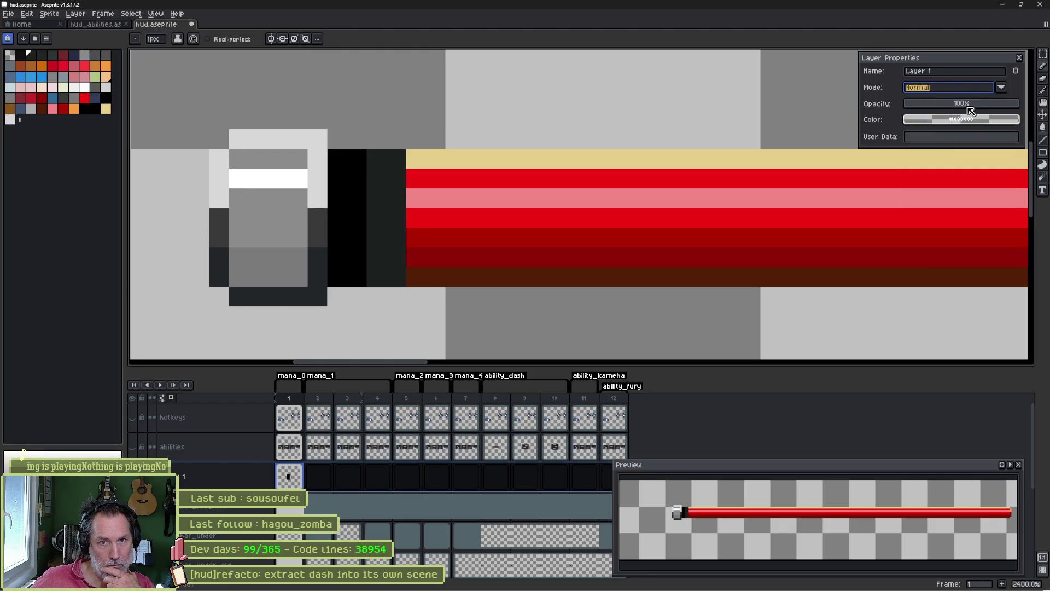
{"action": "left_click", "coordinate": [967, 105]}
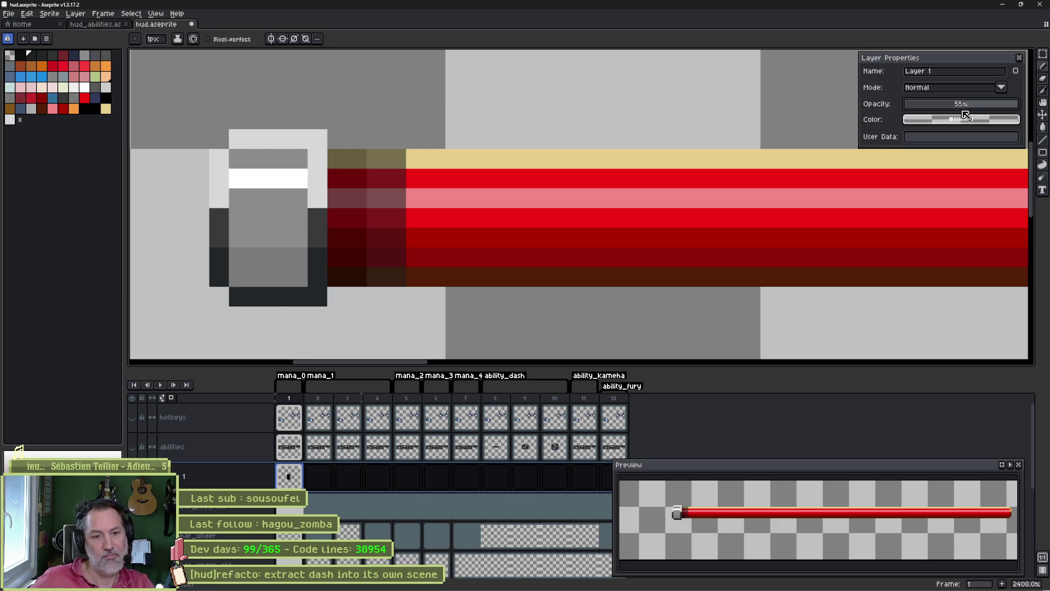
{"action": "left_click_drag", "start_coordinate": [984, 104], "coordinate": [1024, 103]}
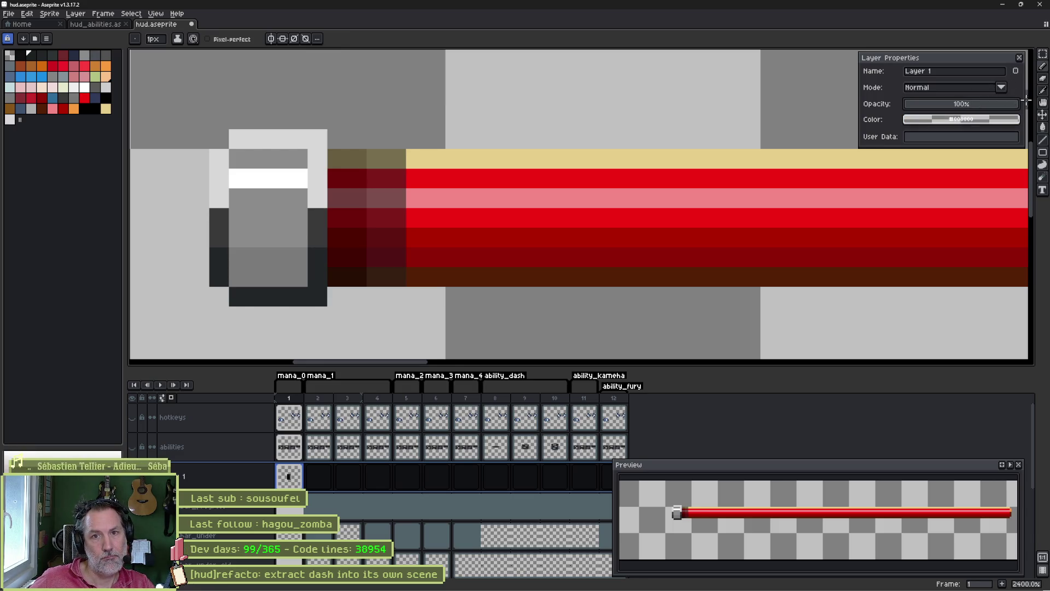
{"action": "left_click", "coordinate": [1019, 58]}
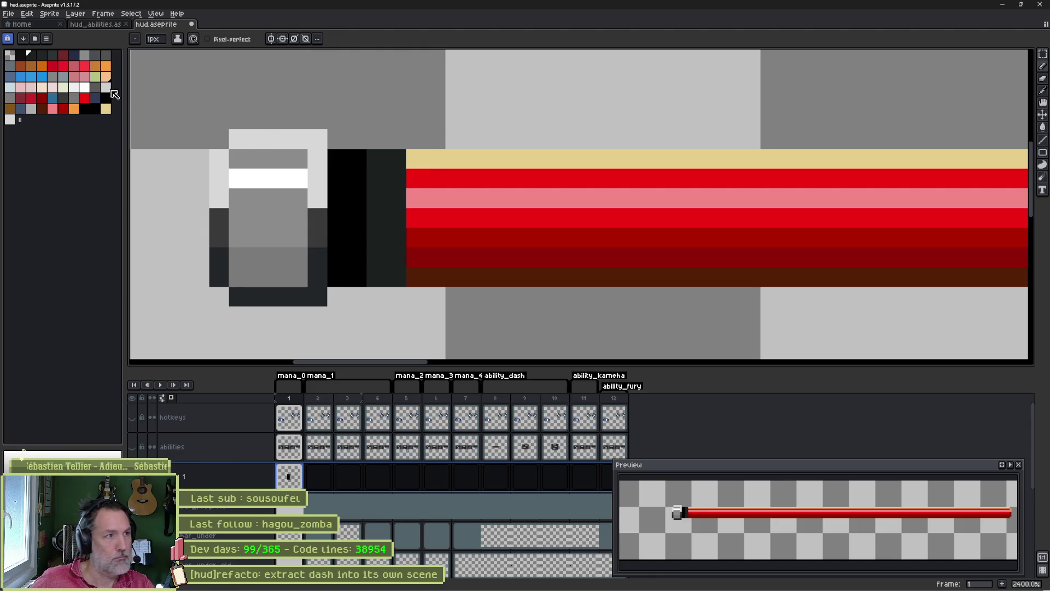
{"action": "left_click", "coordinate": [85, 55]}
- Paint grey down the bar's left end and extend the dark brown bottom row one pixel left
{"action": "left_click", "coordinate": [414, 166]}
{"action": "mouse_move", "coordinate": [413, 165]}
{"action": "left_mouse_down"}
{"action": "mouse_move", "coordinate": [415, 276]}
{"action": "mouse_move", "coordinate": [455, 257]}
{"action": "mouse_move", "coordinate": [443, 278]}
{"action": "mouse_move", "coordinate": [436, 202]}
{"action": "left_mouse_up"}
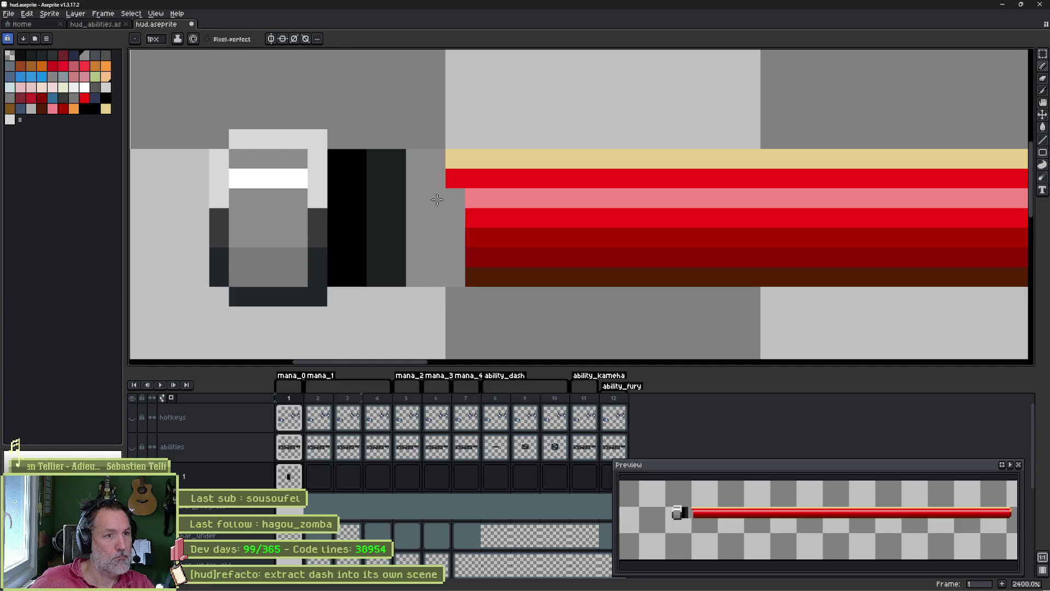
{"action": "key", "text": "b"}
{"action": "left_click", "coordinate": [473, 280], "text": "alt"}
{"action": "left_click", "coordinate": [464, 280]}
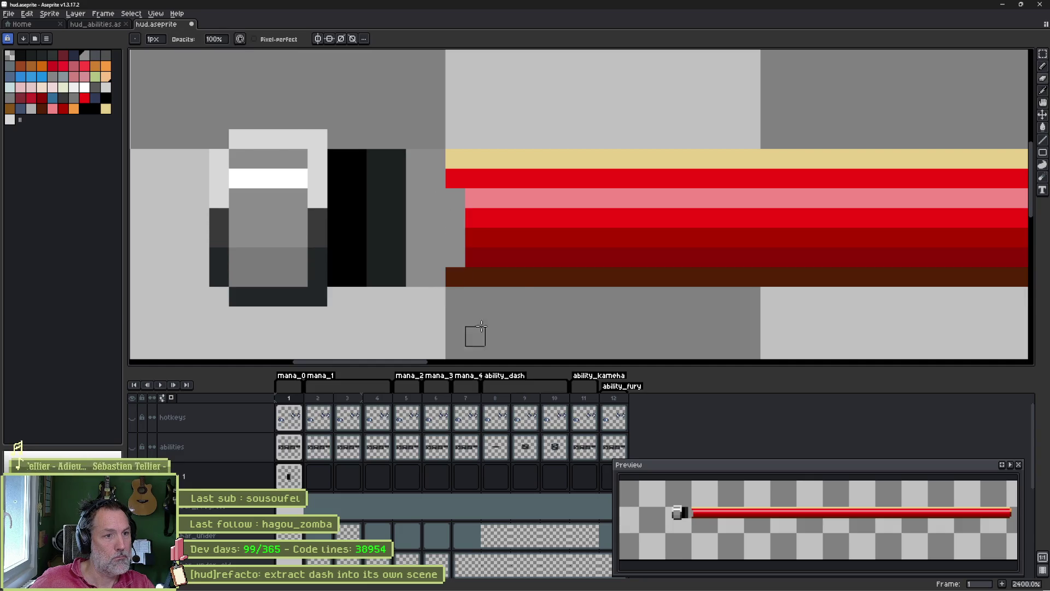
- Paint a stepped black shape beside the cap and fill it dark grey
{"action": "left_click", "coordinate": [402, 200], "text": "alt"}
{"action": "left_click_drag", "start_coordinate": [410, 197], "coordinate": [414, 240]}
{"action": "left_click", "coordinate": [356, 214], "text": "alt"}
{"action": "left_click_drag", "start_coordinate": [377, 202], "coordinate": [375, 243]}
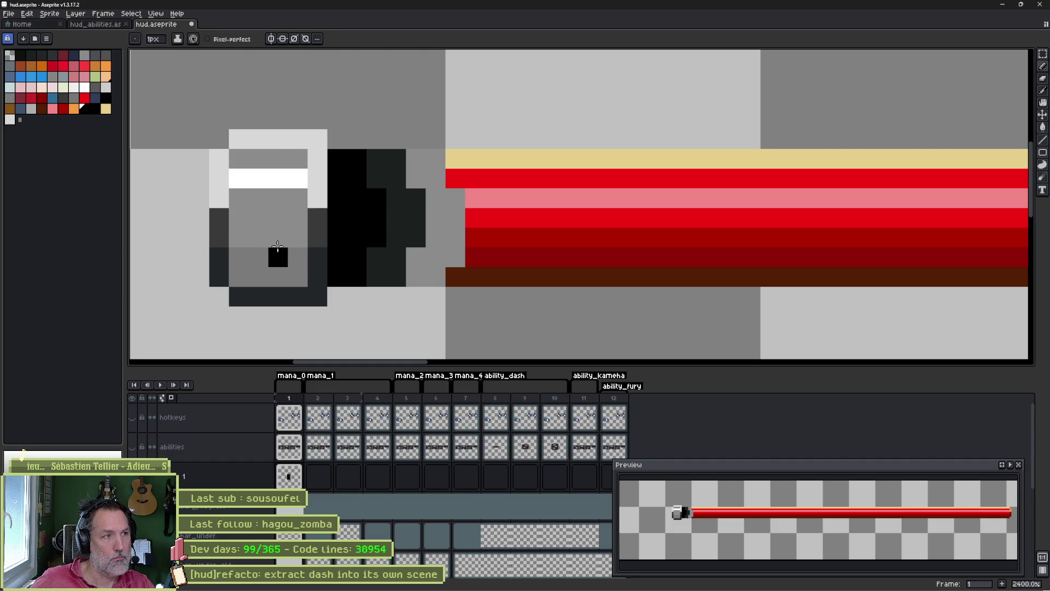
{"action": "left_click", "coordinate": [356, 203], "text": "alt"}
{"action": "key", "text": "g"}
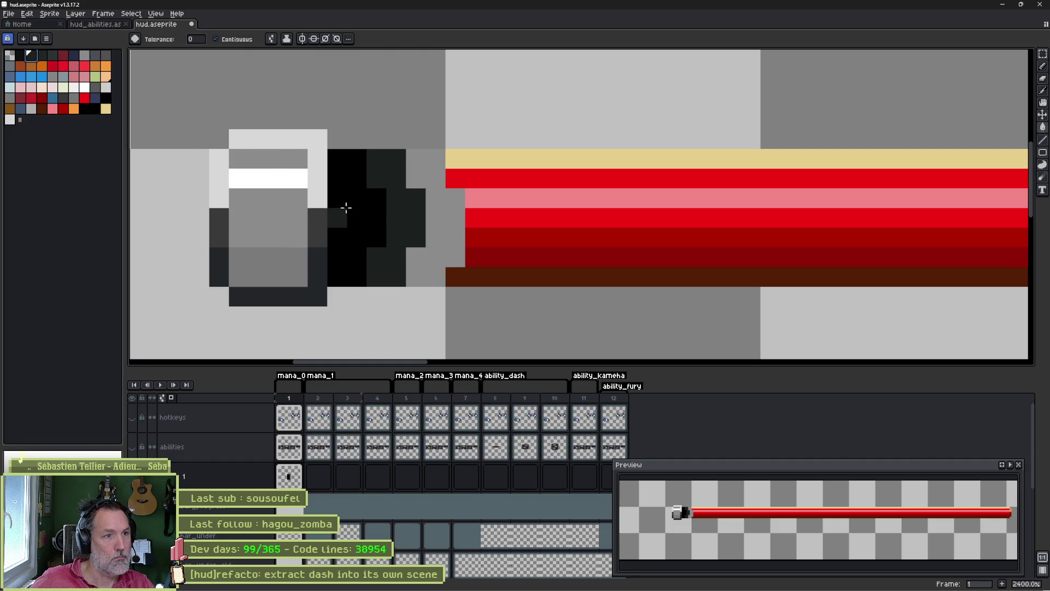
{"action": "left_click", "coordinate": [345, 210]}
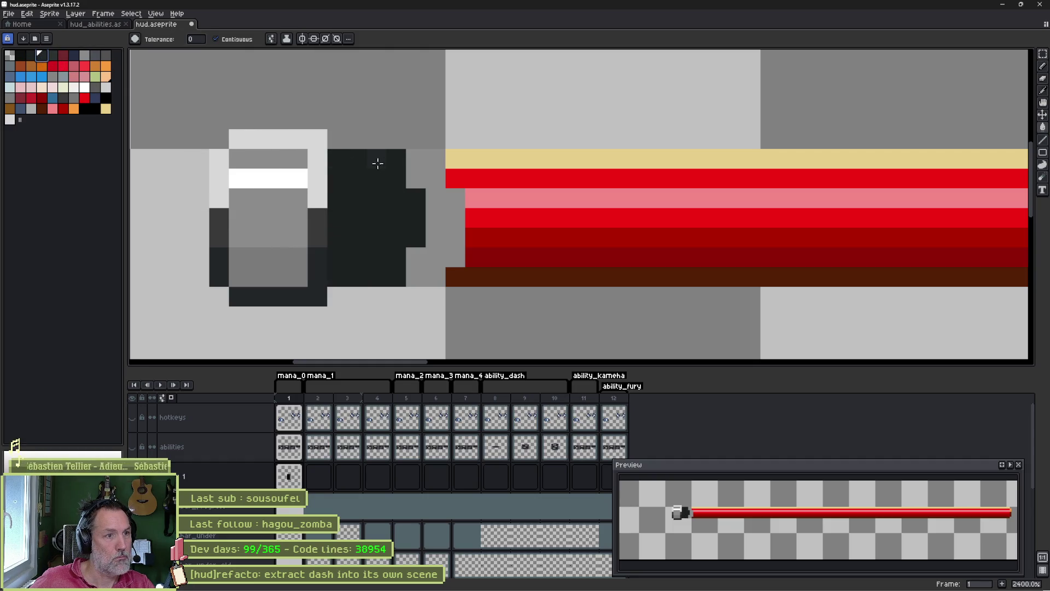
- Darken one shading pixel and fill the neighbouring grey pixels with a darker grey
{"action": "key", "text": "b"}
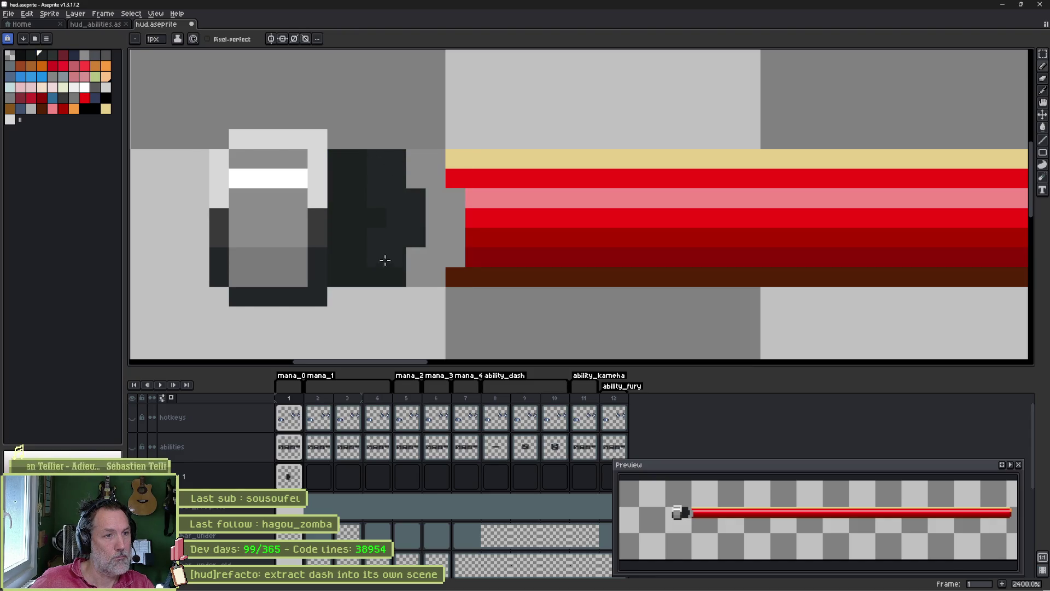
{"action": "left_click", "coordinate": [52, 54]}
{"action": "left_click", "coordinate": [417, 161]}
{"action": "key", "text": "g"}
{"action": "left_click", "coordinate": [432, 181]}
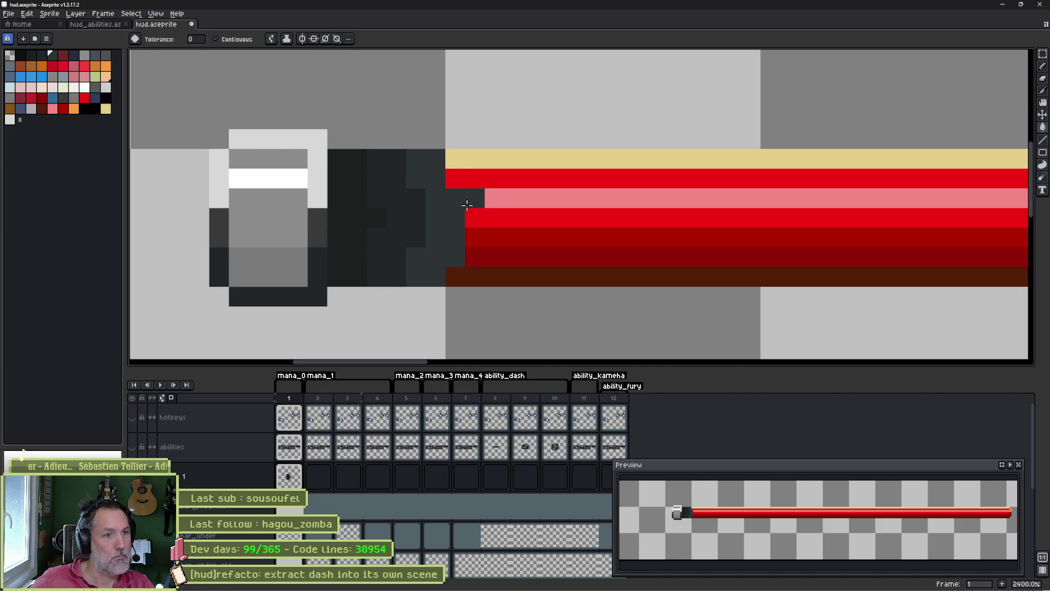
- Test 55% layer opacity, fill the dark area beside the cap grey, and restore 100% opacity
{"action": "double_click", "coordinate": [240, 476]}
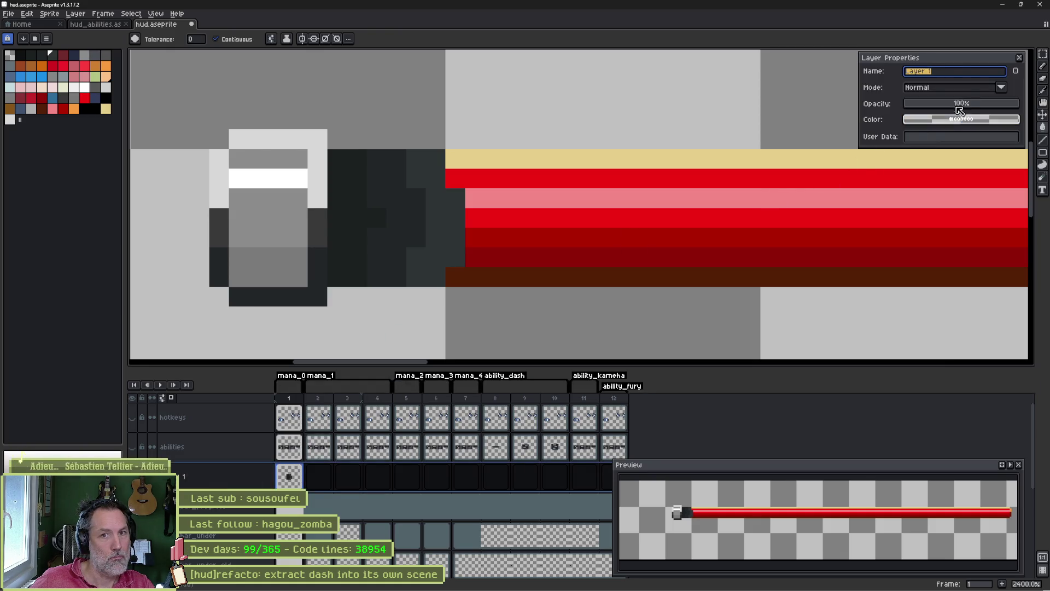
{"action": "left_click", "coordinate": [962, 103]}
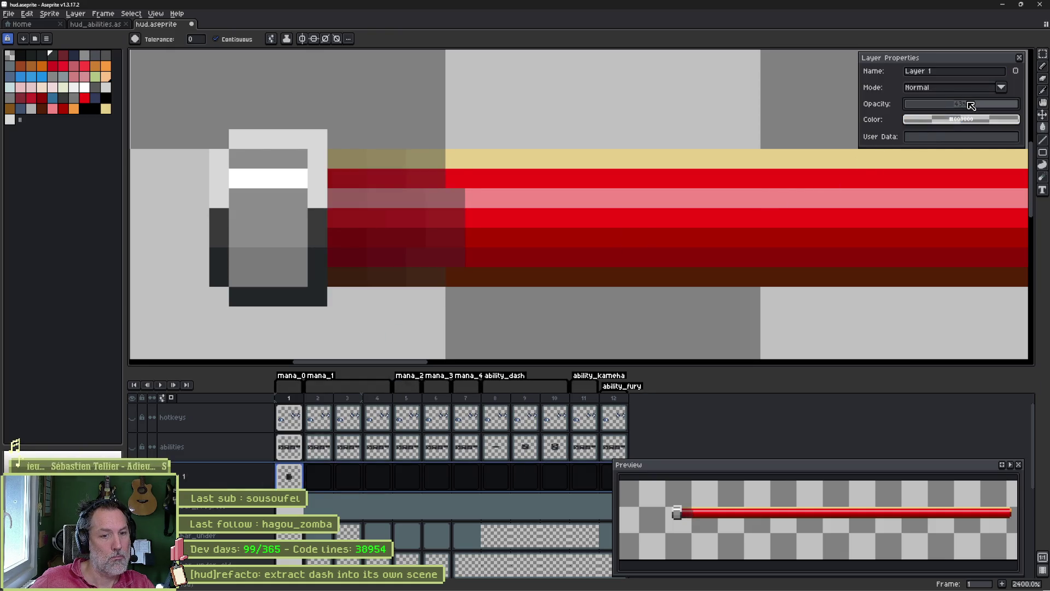
{"action": "left_click", "coordinate": [971, 103]}
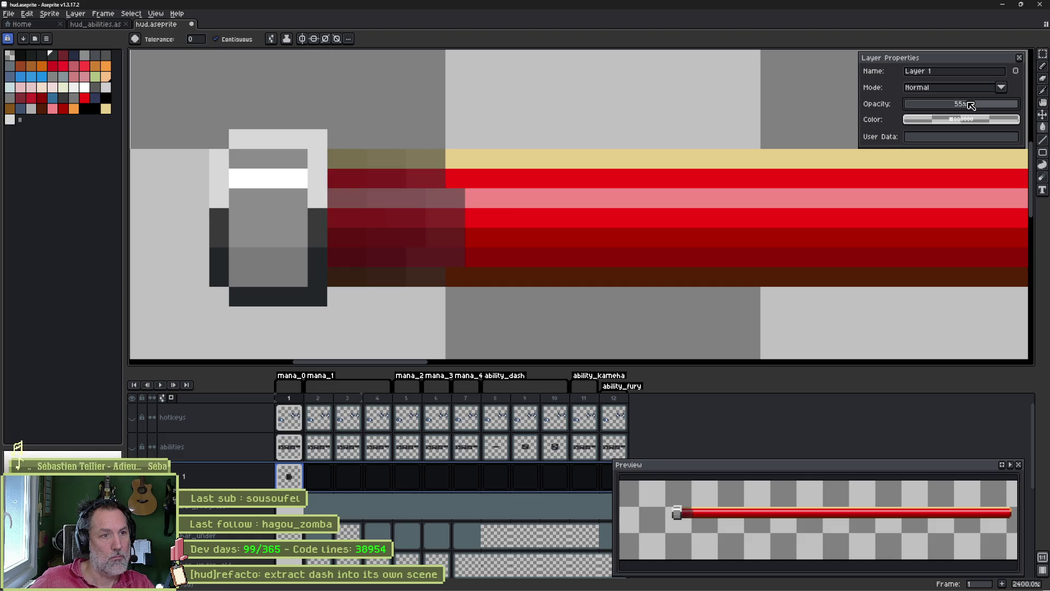
{"action": "key", "text": "ctrl+z"}
{"action": "key", "text": "ctrl+z"}
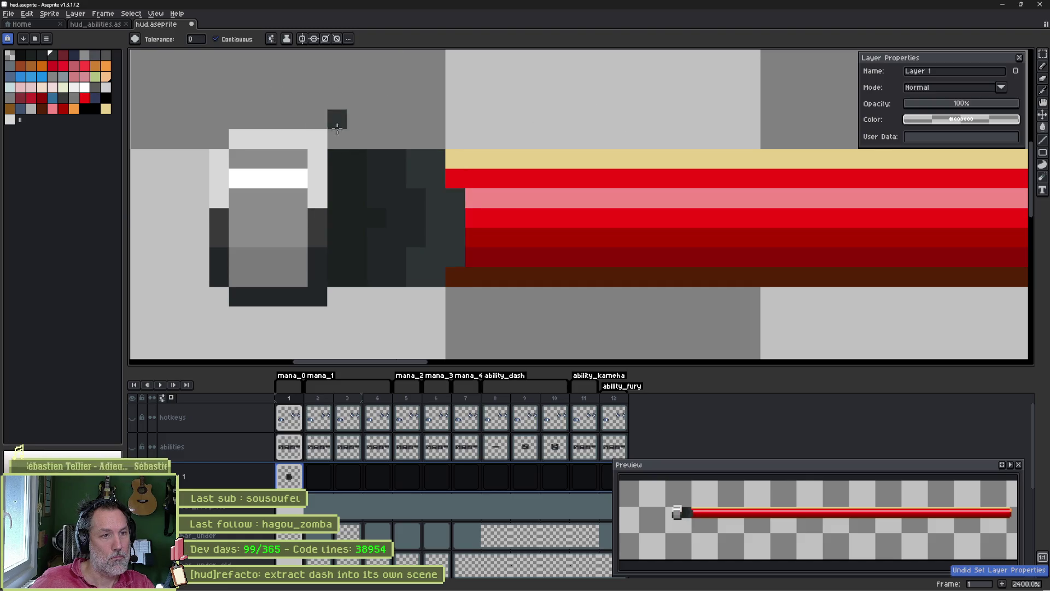
{"action": "left_click", "coordinate": [84, 55]}
{"action": "left_click", "coordinate": [416, 176]}
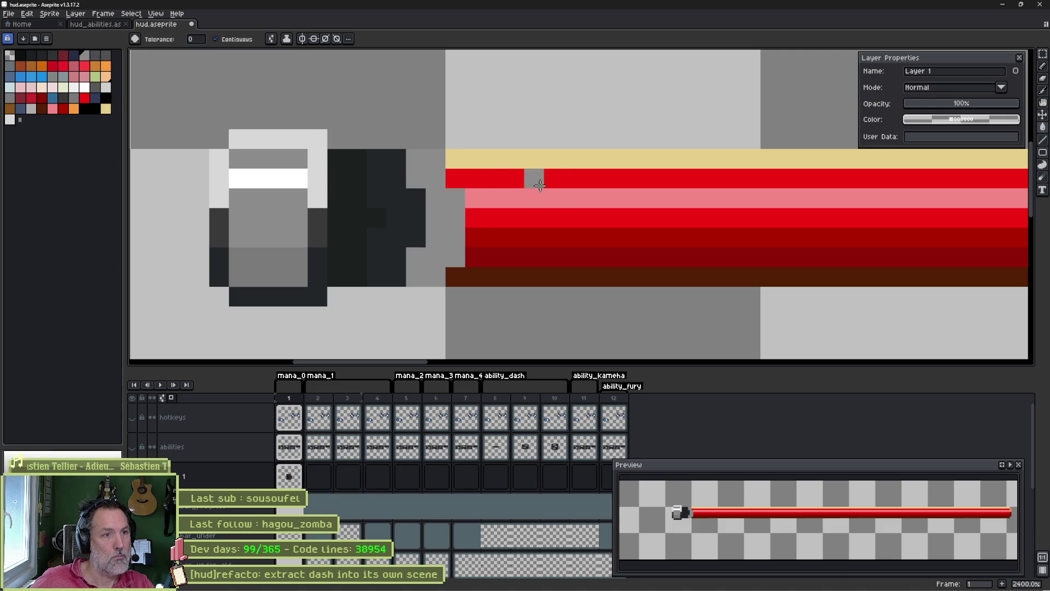
{"action": "left_click", "coordinate": [969, 104]}
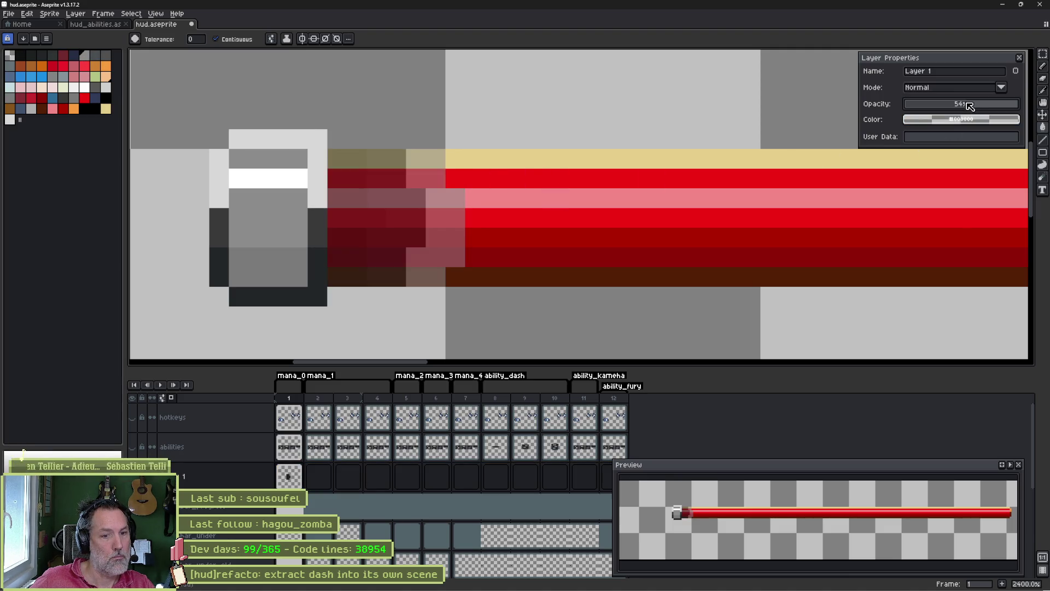
{"action": "left_click_drag", "start_coordinate": [969, 104], "coordinate": [1019, 103]}
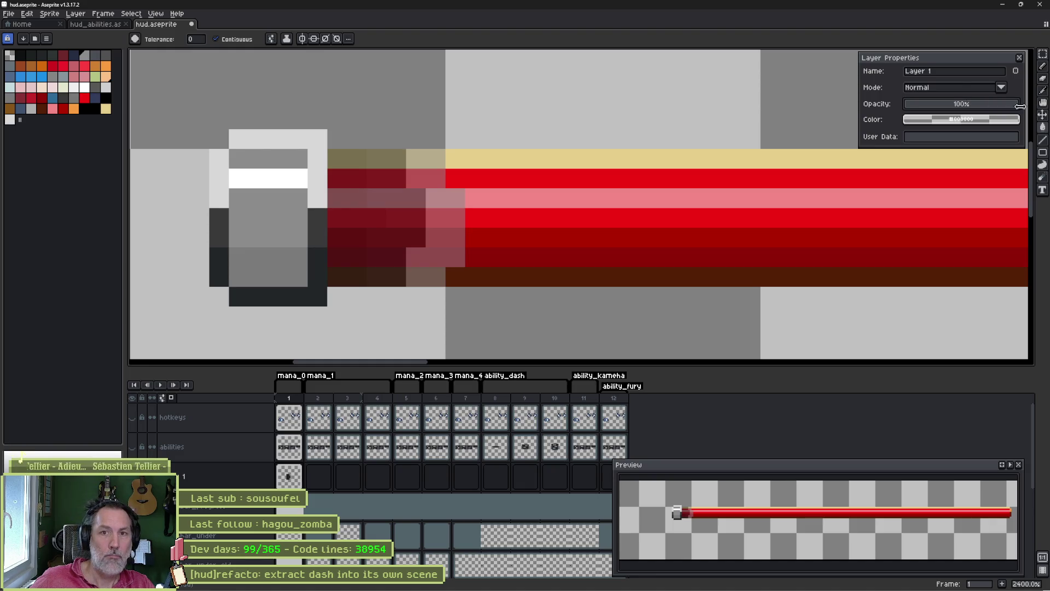
{"action": "left_click", "coordinate": [960, 88]}
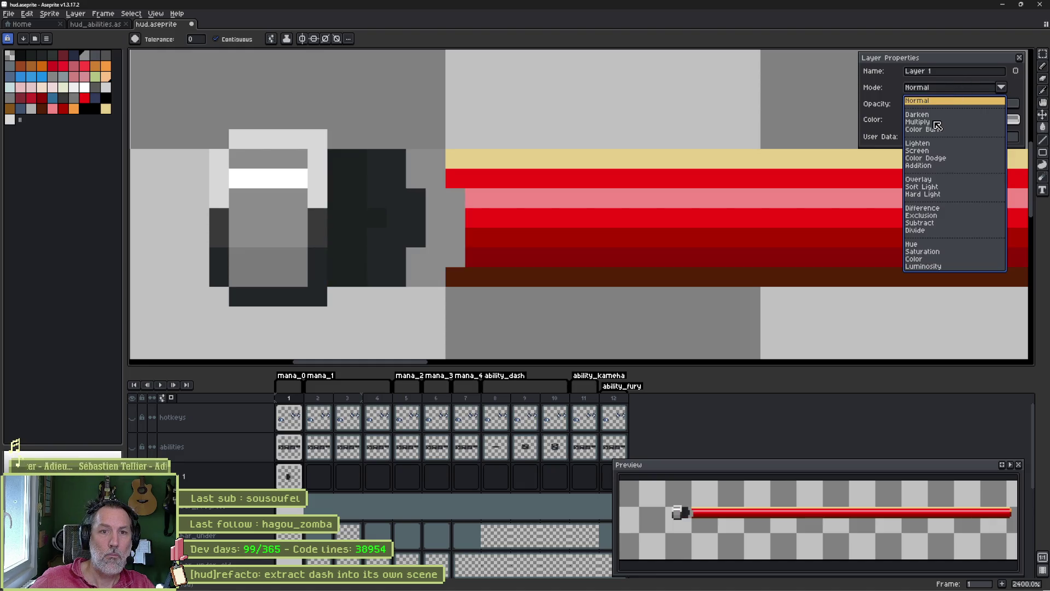
- Set Layer 1 to Multiply at 53% opacity and darken the cap's lower two rows
{"action": "left_click", "coordinate": [935, 122]}
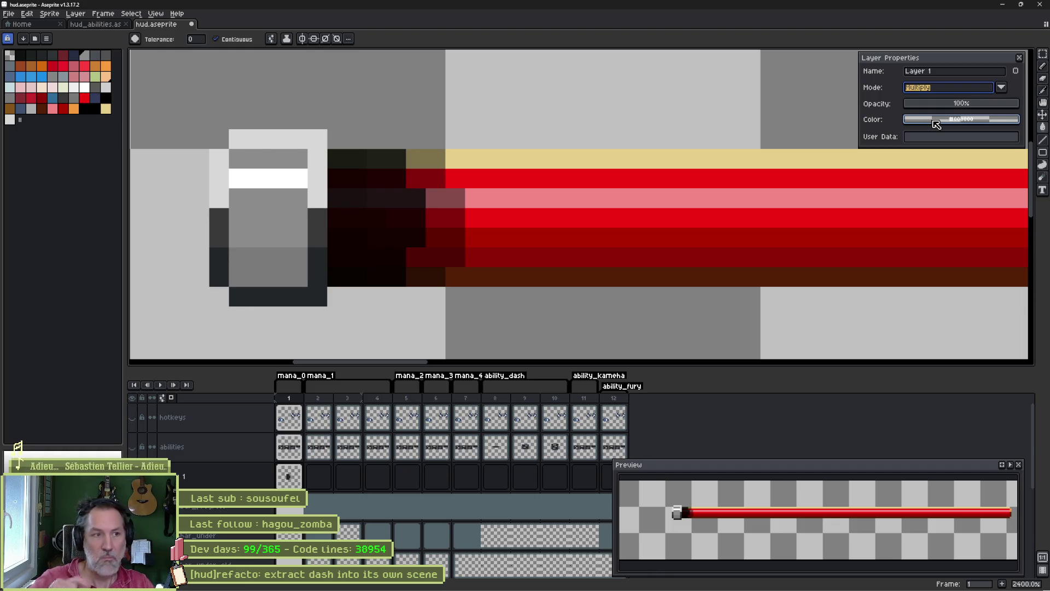
{"action": "left_click", "coordinate": [968, 104]}
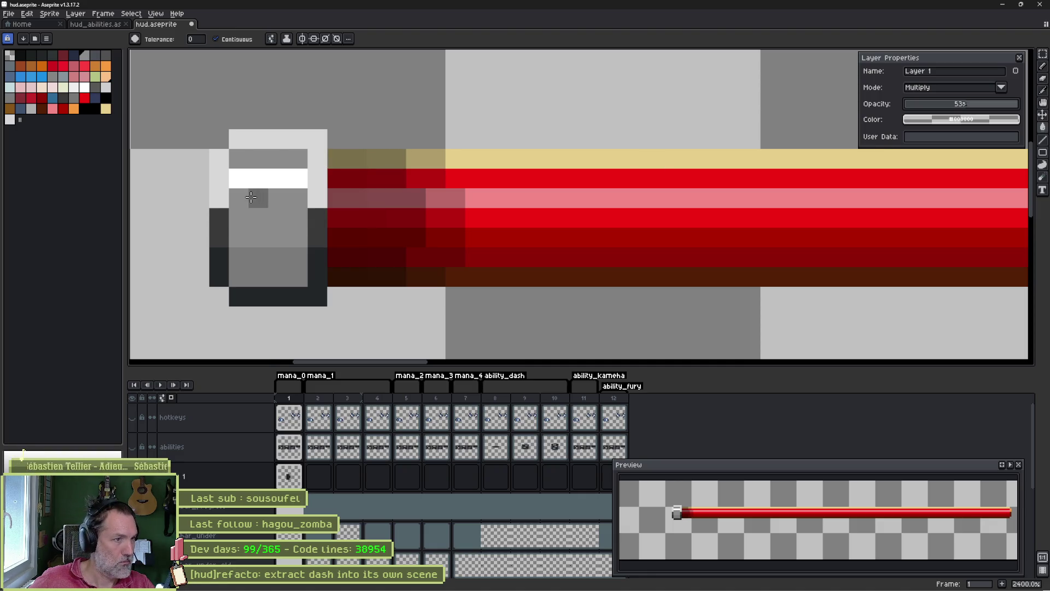
{"action": "key", "text": "b"}
{"action": "left_click", "coordinate": [224, 230], "text": "alt"}
{"action": "mouse_move", "coordinate": [241, 258]}
{"action": "left_mouse_down"}
{"action": "mouse_move", "coordinate": [298, 273]}
{"action": "mouse_move", "coordinate": [242, 272]}
{"action": "left_mouse_up"}
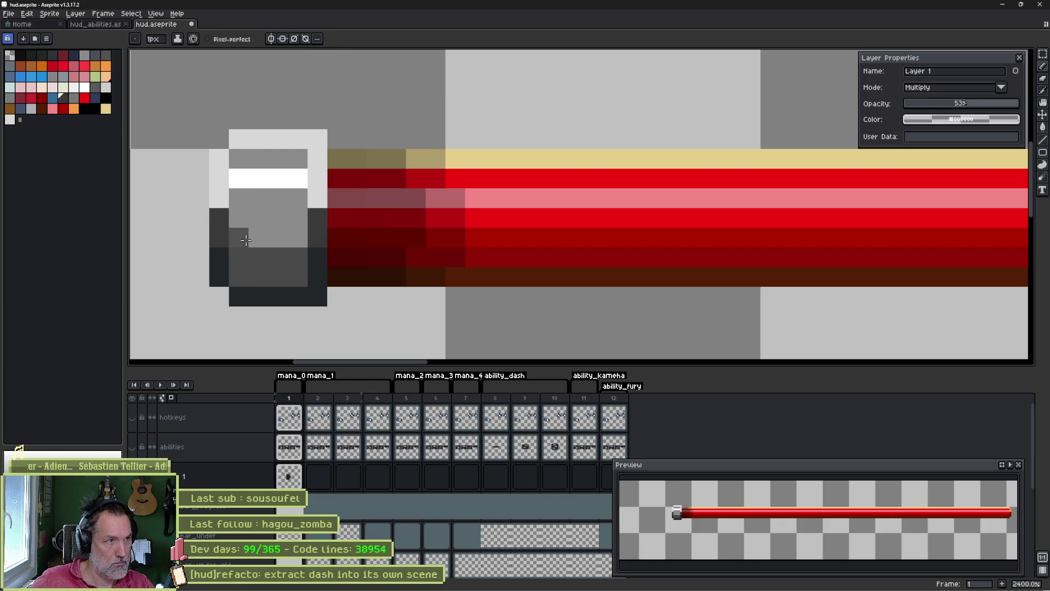
- Add a sampled grey to the palette and darken the cap's middle pixel row with it
{"action": "key", "text": "i"}
{"action": "key", "text": "b"}
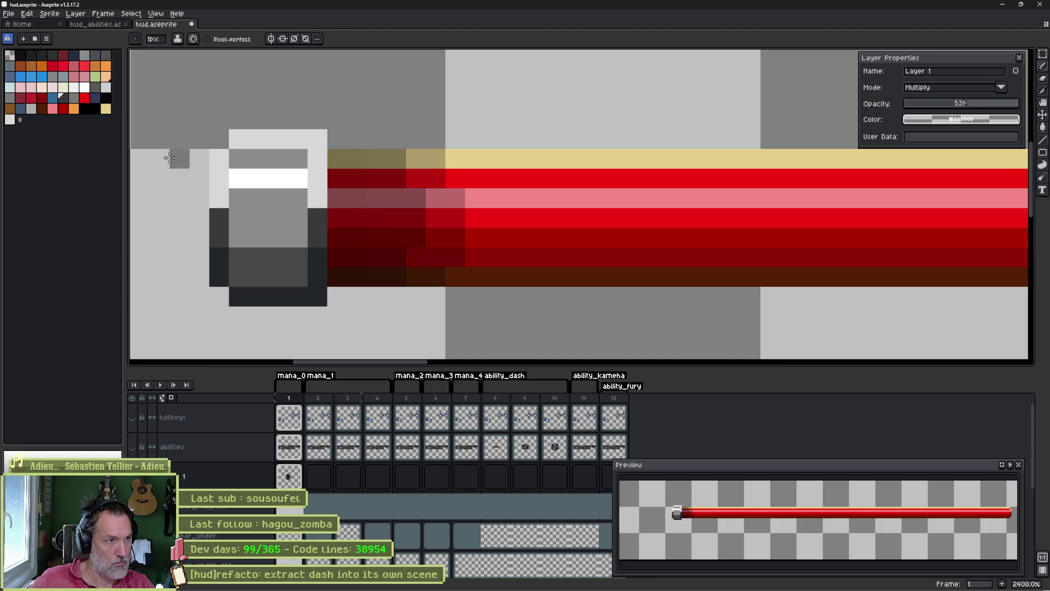
{"action": "mouse_move", "coordinate": [66, 100]}
{"action": "left_mouse_down"}
{"action": "mouse_move", "coordinate": [39, 126]}
{"action": "mouse_move", "coordinate": [60, 119]}
{"action": "mouse_move", "coordinate": [20, 119]}
{"action": "left_mouse_up"}
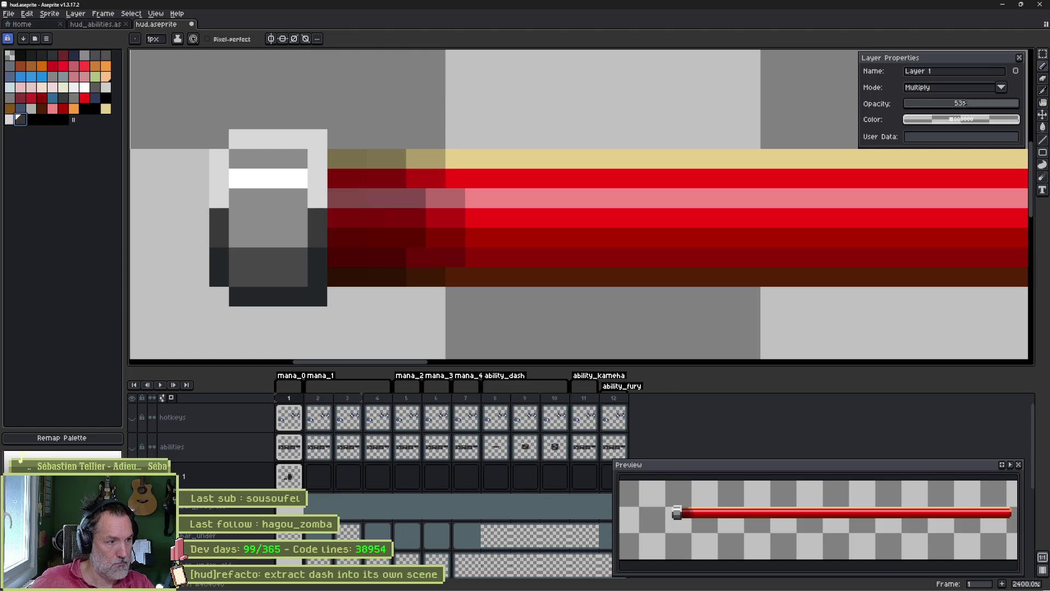
{"action": "left_click_drag", "start_coordinate": [233, 237], "coordinate": [291, 239]}
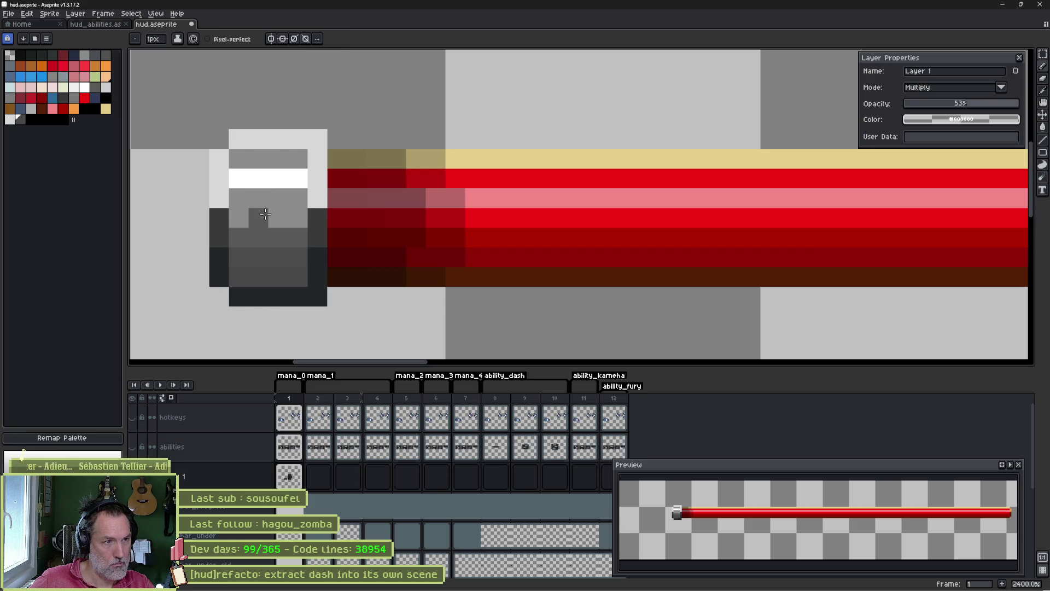
- Try darkening single cap pixels with a darker grey, undoing both attempts
{"action": "key", "text": "i"}
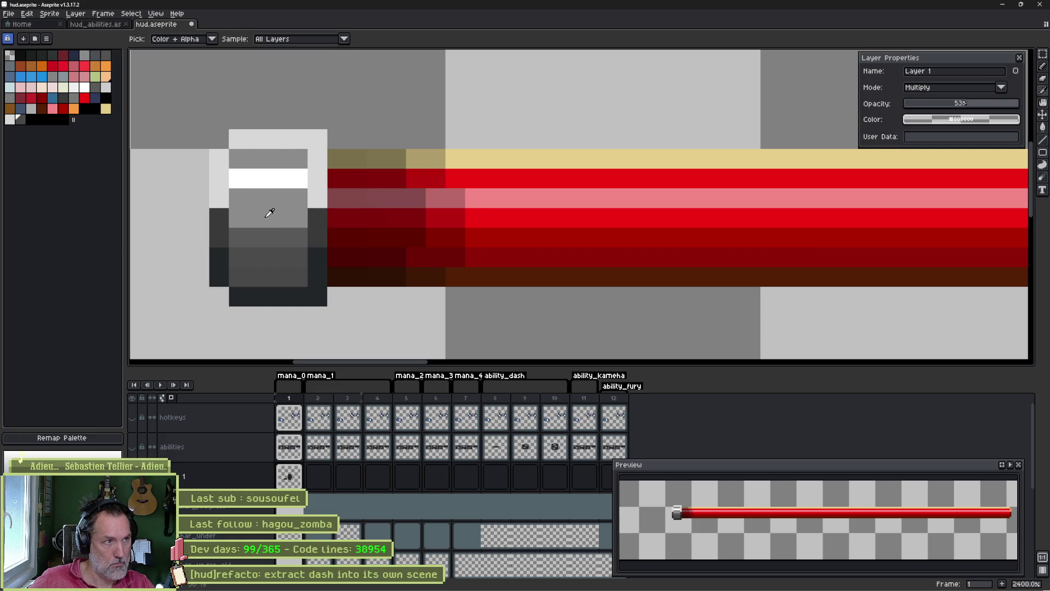
{"action": "key", "text": "b"}
{"action": "left_click", "coordinate": [31, 119]}
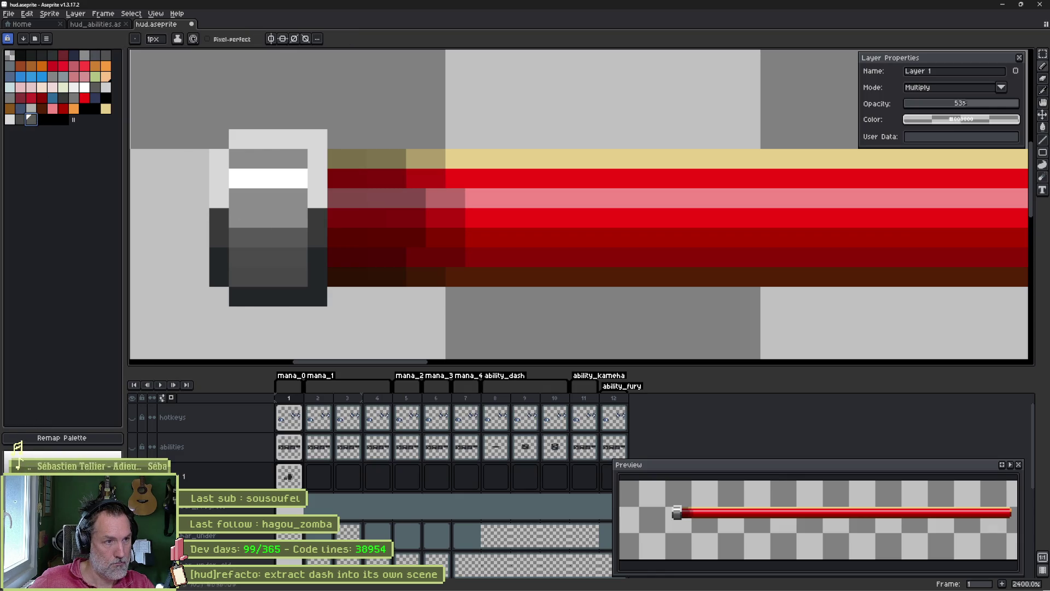
{"action": "left_click", "coordinate": [241, 220]}
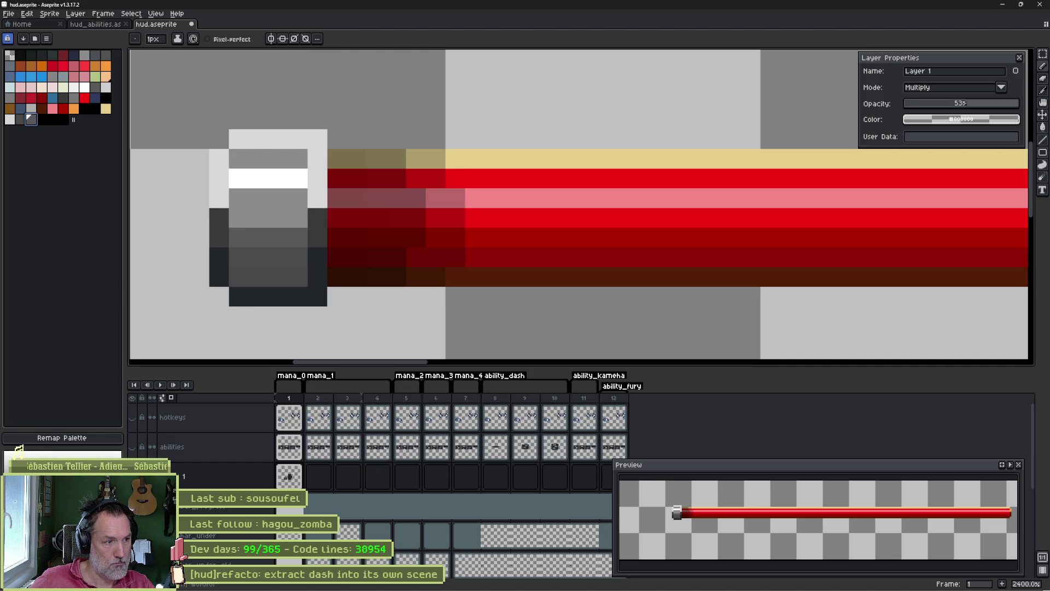
{"action": "key", "text": "ctrl+z"}
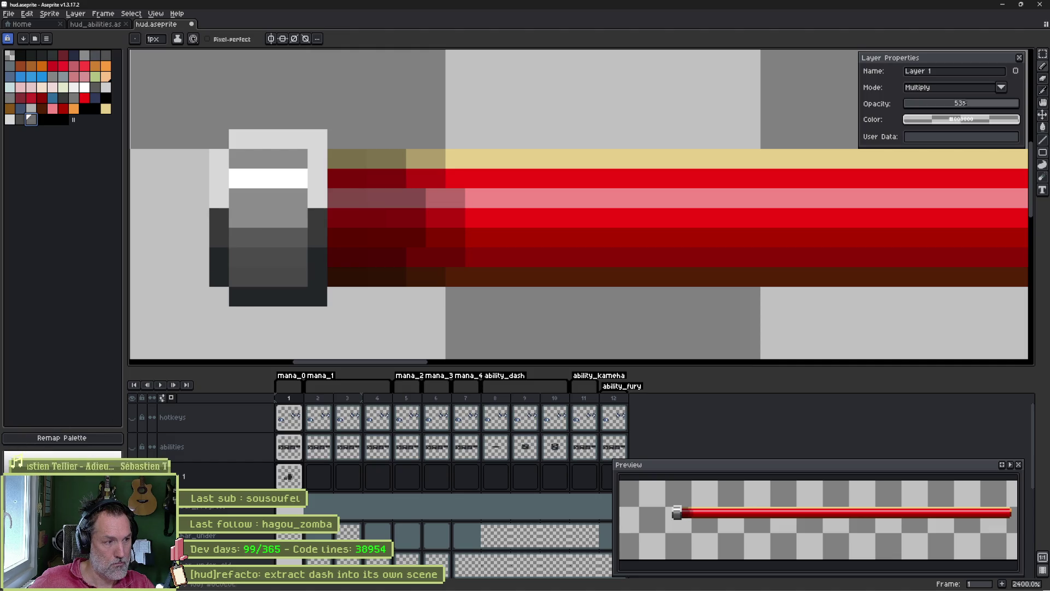
{"action": "left_click", "coordinate": [239, 226]}
{"action": "key", "text": "ctrl+z"}
- Darken the cap's upper grey row and two left pixels, and show the paw icon layer
{"action": "mouse_move", "coordinate": [239, 219]}
{"action": "left_mouse_down"}
{"action": "mouse_move", "coordinate": [279, 219]}
{"action": "mouse_move", "coordinate": [288, 256]}
{"action": "left_mouse_up"}
{"action": "key", "text": "ctrl+z"}
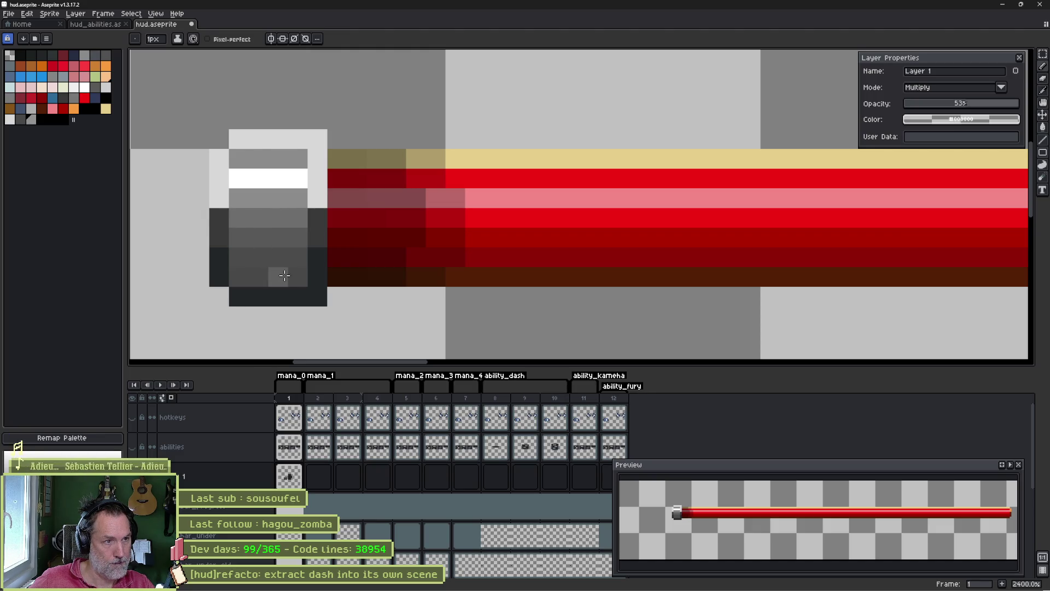
{"action": "left_click", "coordinate": [256, 232], "text": "alt"}
{"action": "left_click", "coordinate": [223, 257]}
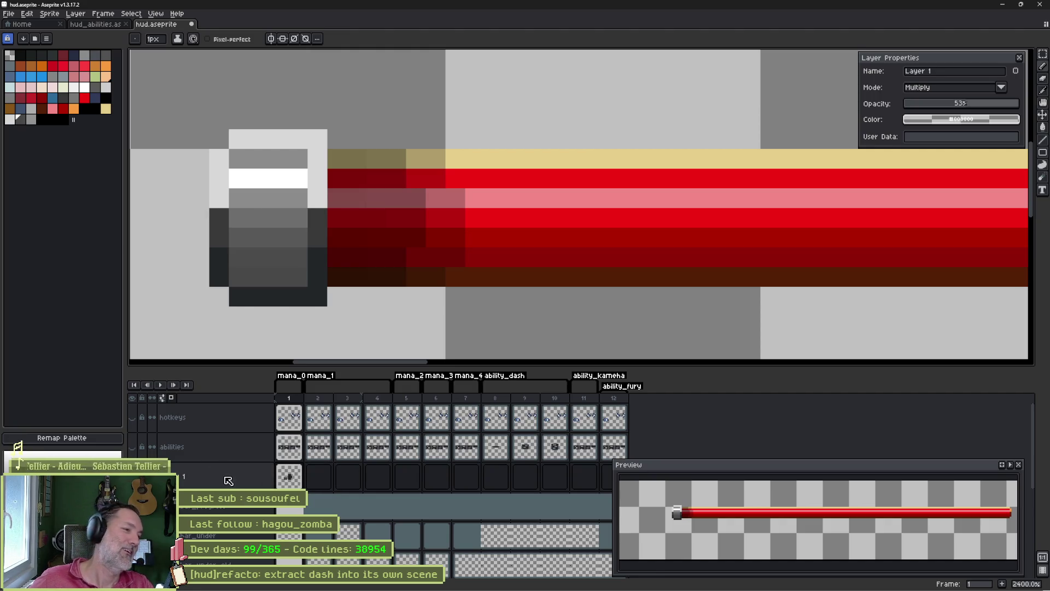
{"action": "left_click", "coordinate": [132, 476]}
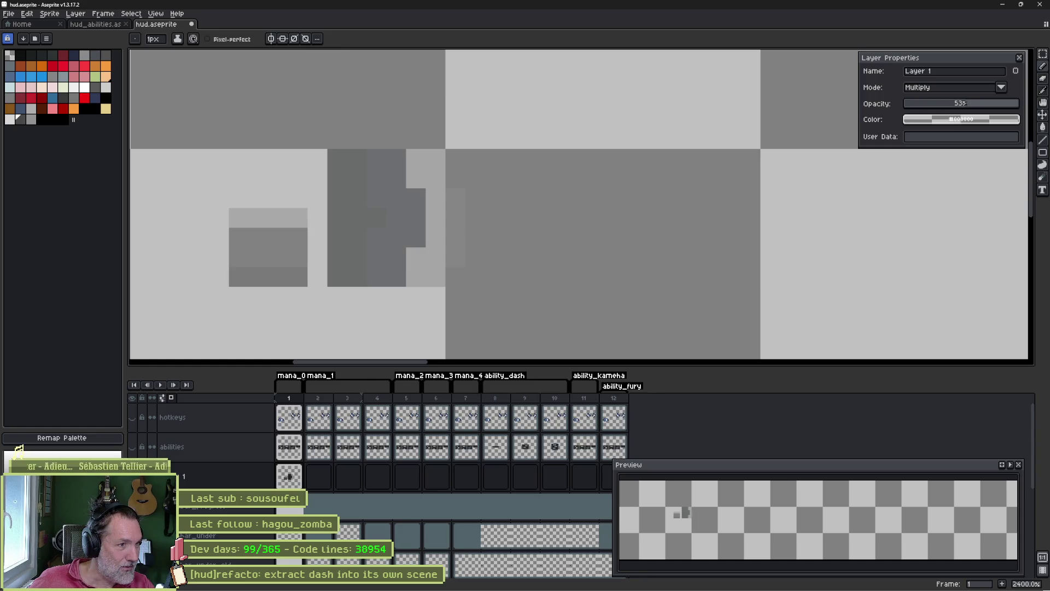
- Erase the cap shading painted on Layer 1 by mistake
{"action": "key", "text": "e"}
{"action": "mouse_move", "coordinate": [258, 237]}
{"action": "left_mouse_down"}
{"action": "mouse_move", "coordinate": [295, 215]}
{"action": "mouse_move", "coordinate": [231, 276]}
{"action": "left_mouse_up"}
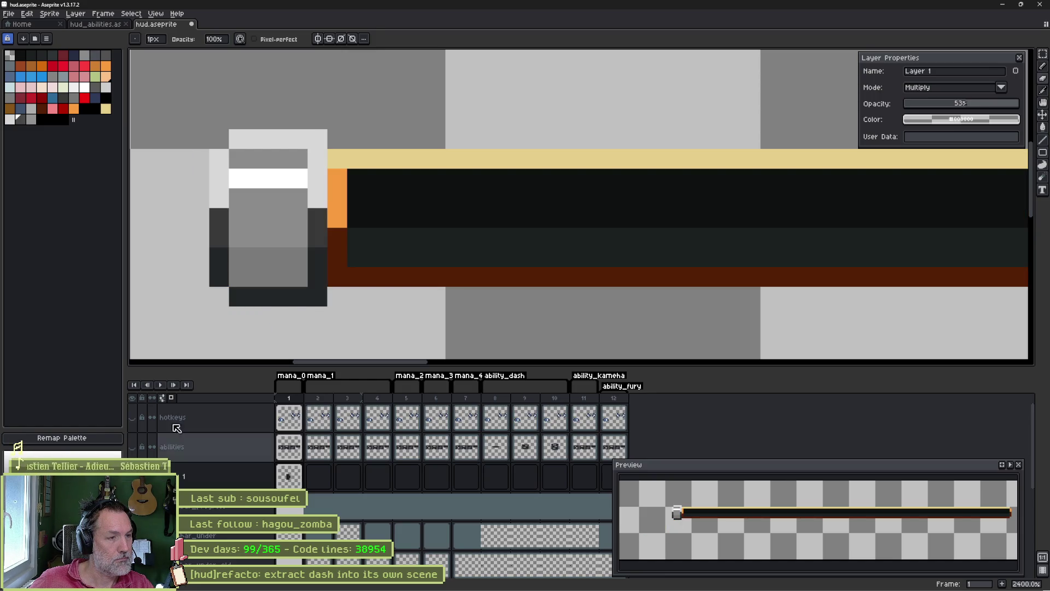
{"action": "key", "text": "e"}
{"action": "left_click", "coordinate": [20, 118]}
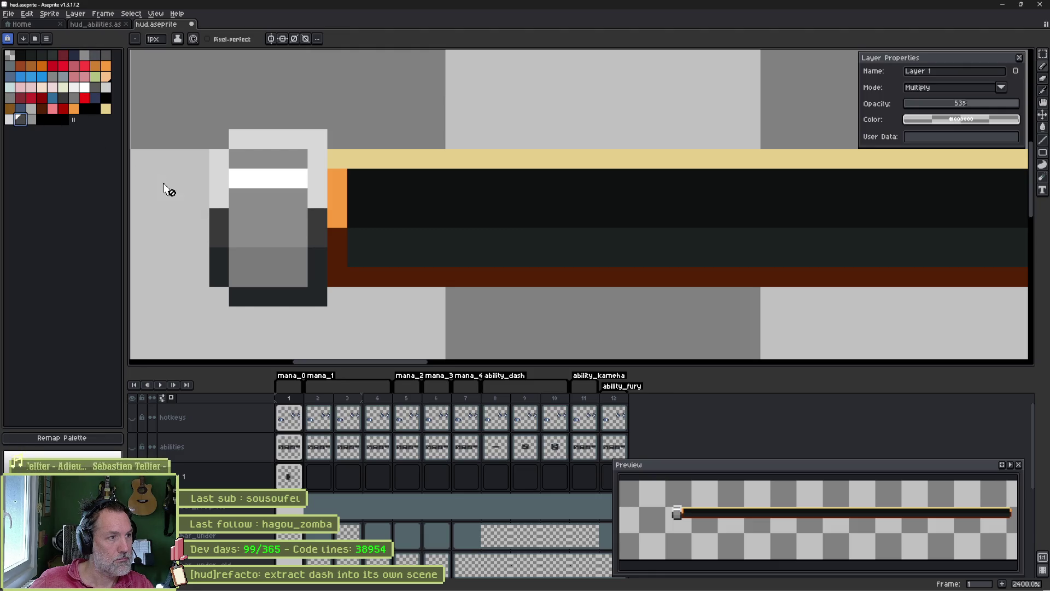
- On healthbar_under, darken the cap's bottom row, upper row and the rest of the lower row
{"action": "left_click", "coordinate": [256, 271], "text": "ctrl"}
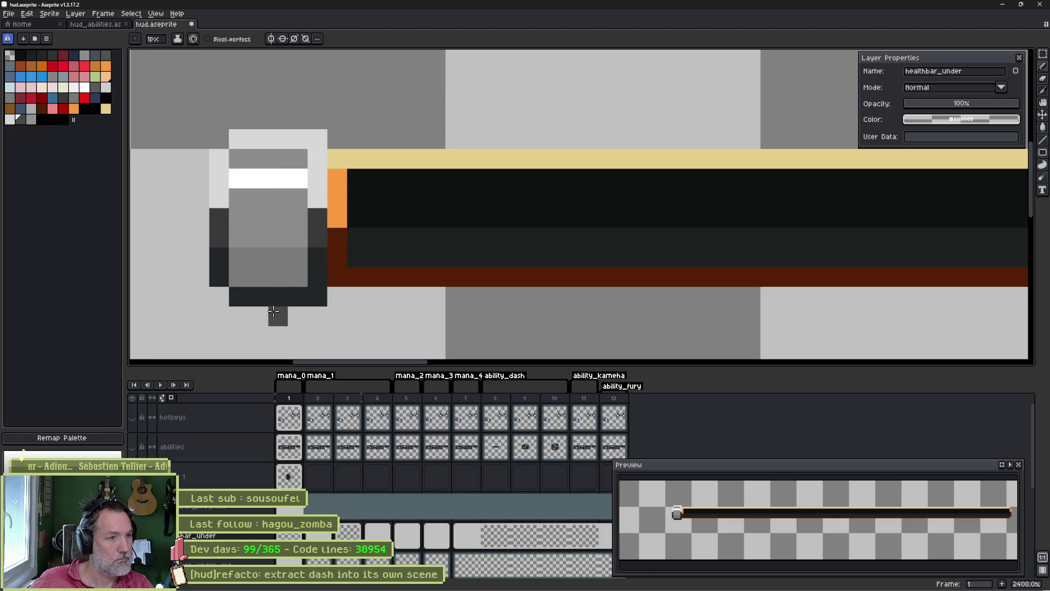
{"action": "mouse_move", "coordinate": [242, 273]}
{"action": "left_mouse_down"}
{"action": "mouse_move", "coordinate": [301, 273]}
{"action": "mouse_move", "coordinate": [298, 257]}
{"action": "mouse_move", "coordinate": [241, 265]}
{"action": "mouse_move", "coordinate": [257, 276]}
{"action": "mouse_move", "coordinate": [301, 276]}
{"action": "left_mouse_up"}
{"action": "key", "text": "ctrl+z"}
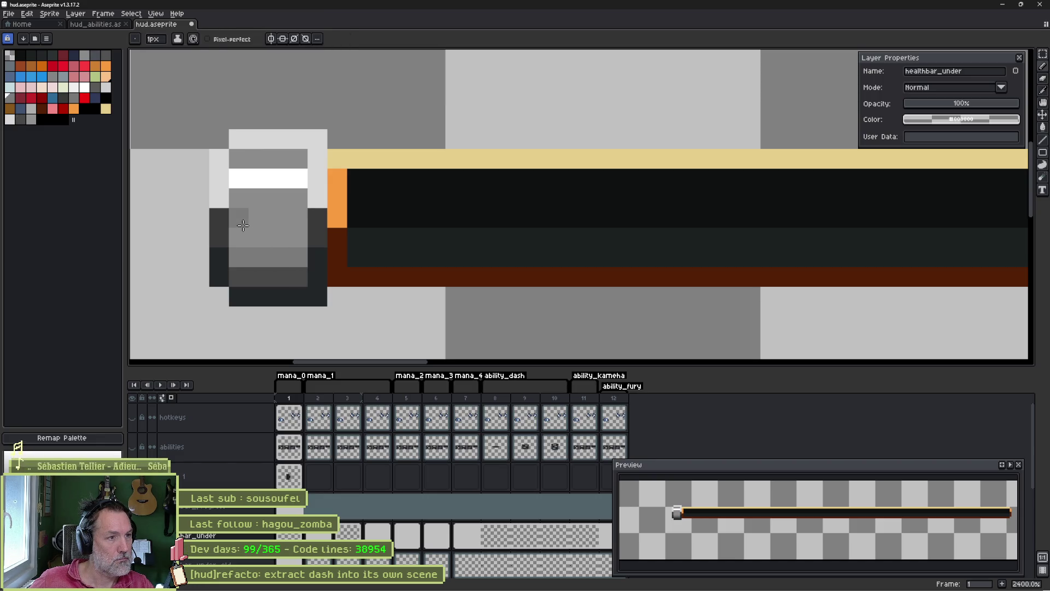
{"action": "left_click_drag", "start_coordinate": [241, 219], "coordinate": [301, 222]}
{"action": "left_click", "coordinate": [265, 270], "text": "alt"}
{"action": "left_click", "coordinate": [242, 258]}
{"action": "left_click", "coordinate": [244, 253], "text": "alt"}
{"action": "mouse_move", "coordinate": [246, 255]}
{"action": "left_mouse_down"}
{"action": "mouse_move", "coordinate": [304, 256]}
{"action": "mouse_move", "coordinate": [282, 237]}
{"action": "mouse_move", "coordinate": [295, 236]}
{"action": "left_mouse_up"}
{"action": "left_click", "coordinate": [253, 236], "text": "alt"}
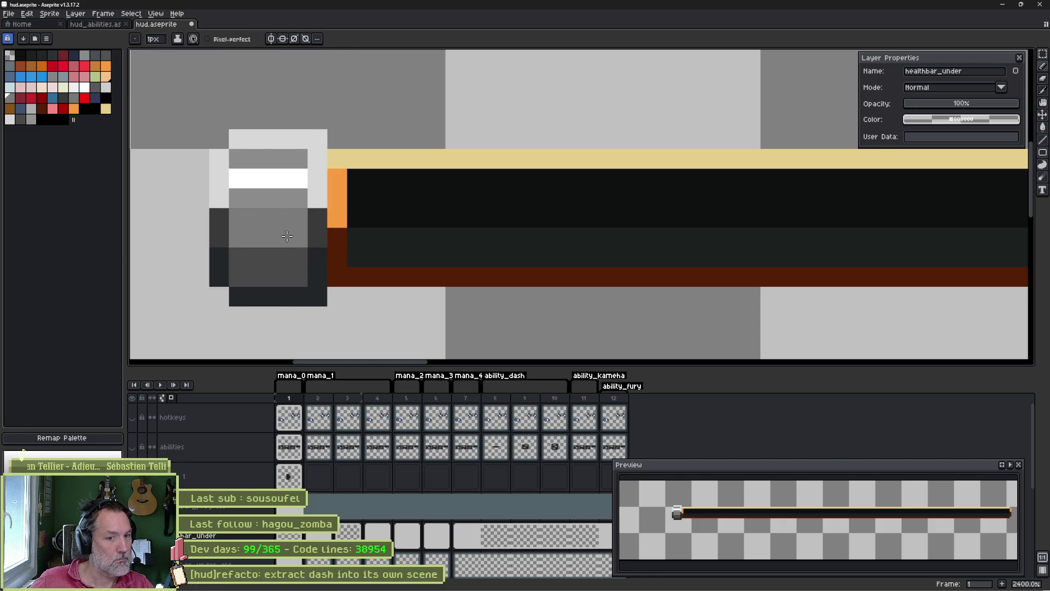
- Add lighter notches to the cap's upper row and lighten pixels in its left and right columns
{"action": "left_click", "coordinate": [266, 198], "text": "alt"}
{"action": "left_click", "coordinate": [259, 218]}
{"action": "left_click", "coordinate": [298, 217]}
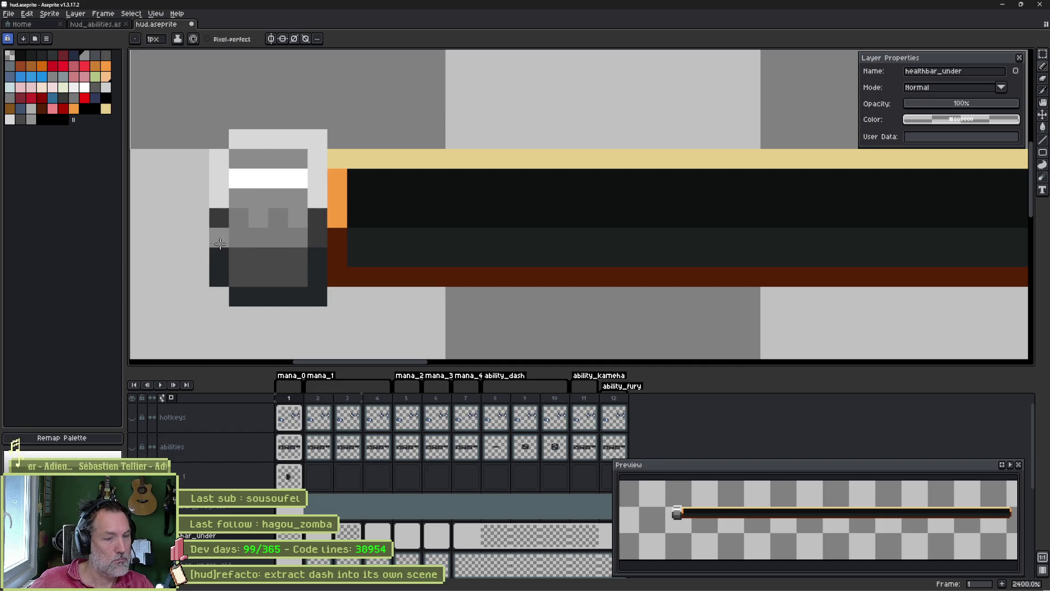
{"action": "key", "text": "alt"}
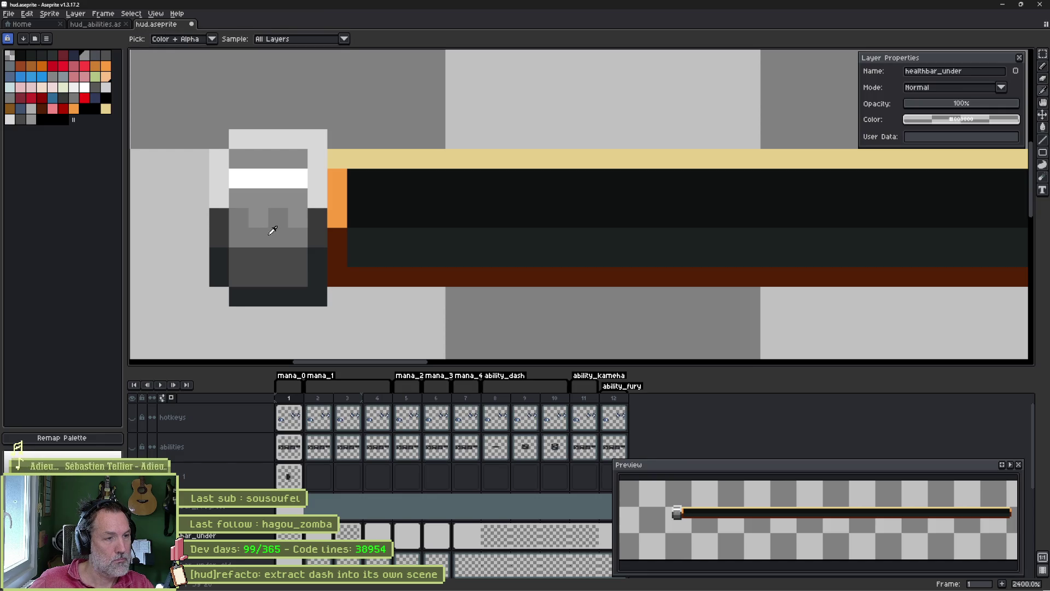
{"action": "left_click", "coordinate": [268, 197], "text": "alt"}
{"action": "left_click", "coordinate": [225, 223]}
{"action": "left_click", "coordinate": [219, 238]}
{"action": "left_click", "coordinate": [239, 228], "text": "alt"}
{"action": "left_click", "coordinate": [219, 257]}
{"action": "left_click", "coordinate": [316, 237]}
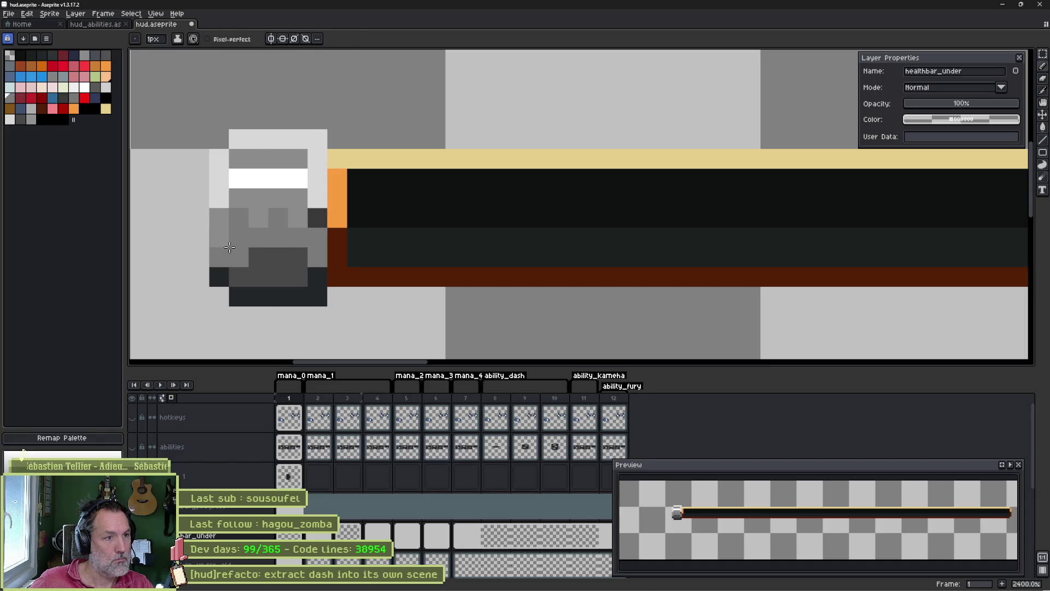
{"action": "left_click", "coordinate": [316, 219]}
- Cut mid-grey notches into the dark area and paint the cap's bottom row darkest grey
{"action": "left_click", "coordinate": [271, 263]}
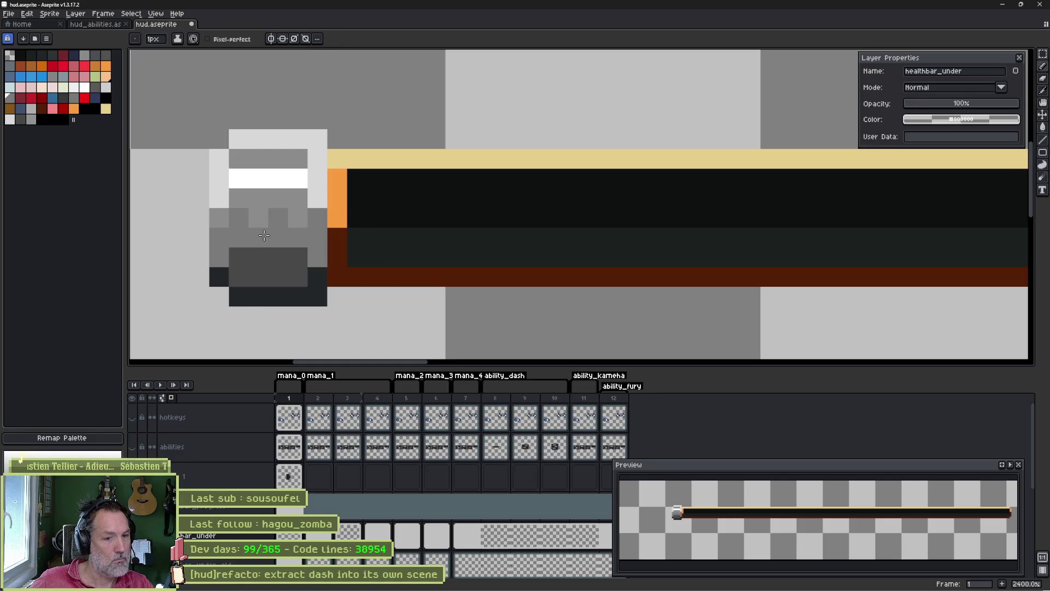
{"action": "left_click", "coordinate": [256, 249]}
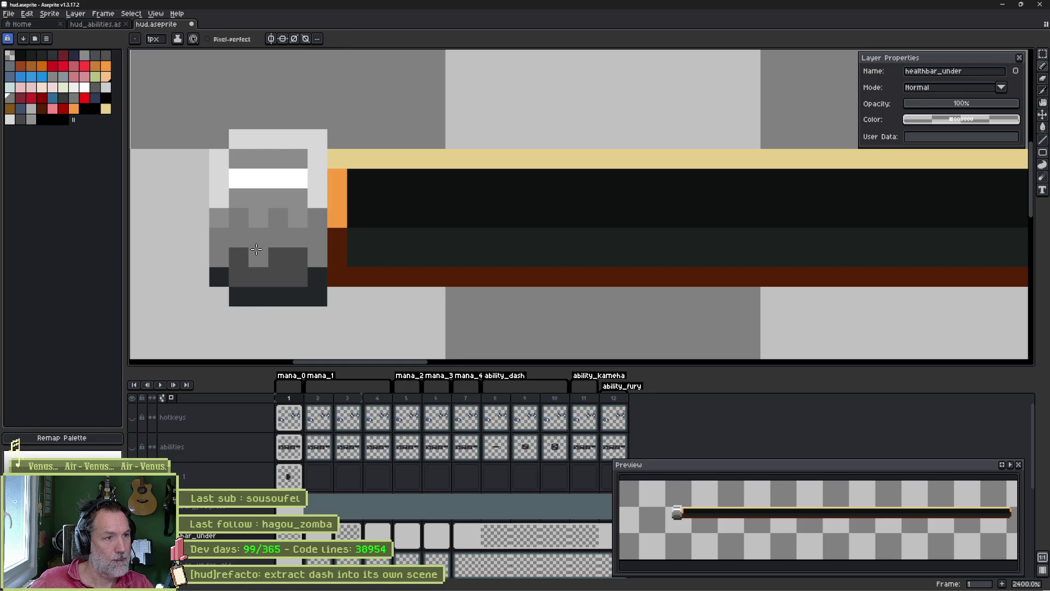
{"action": "left_click", "coordinate": [289, 252]}
{"action": "left_click", "coordinate": [290, 267]}
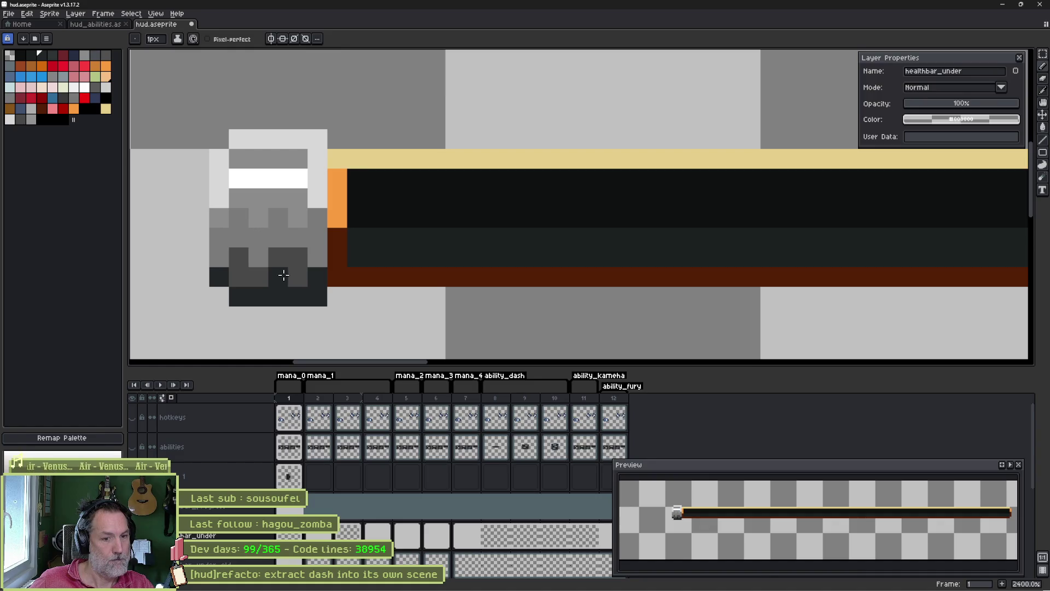
{"action": "mouse_move", "coordinate": [283, 274]}
{"action": "left_mouse_down"}
{"action": "mouse_move", "coordinate": [295, 277]}
{"action": "mouse_move", "coordinate": [285, 229]}
{"action": "left_mouse_up"}
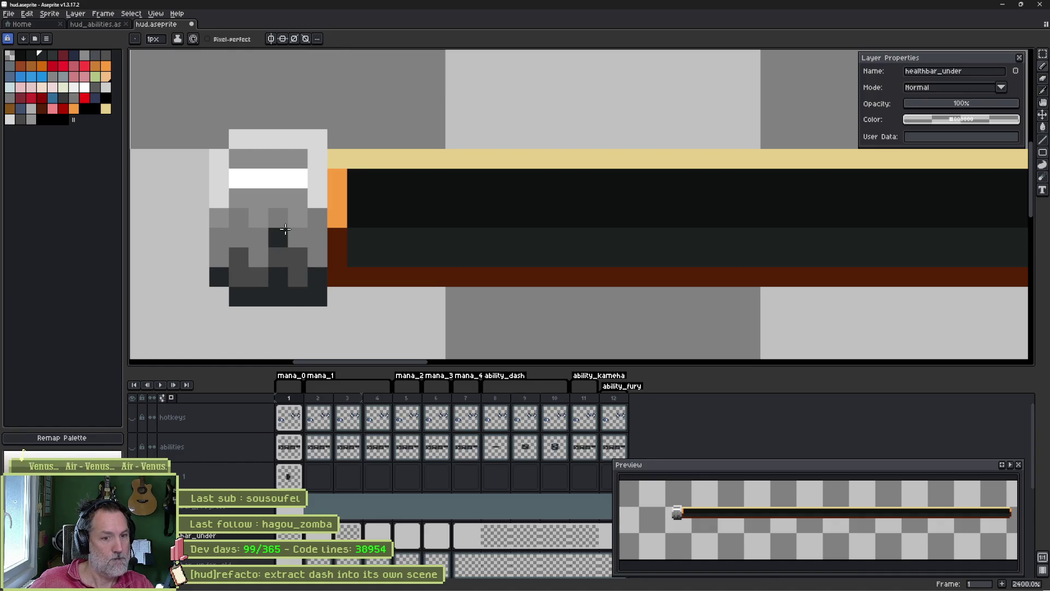
{"action": "scroll", "coordinate": [285, 231], "scroll_direction": "down", "scroll_amount": 3}
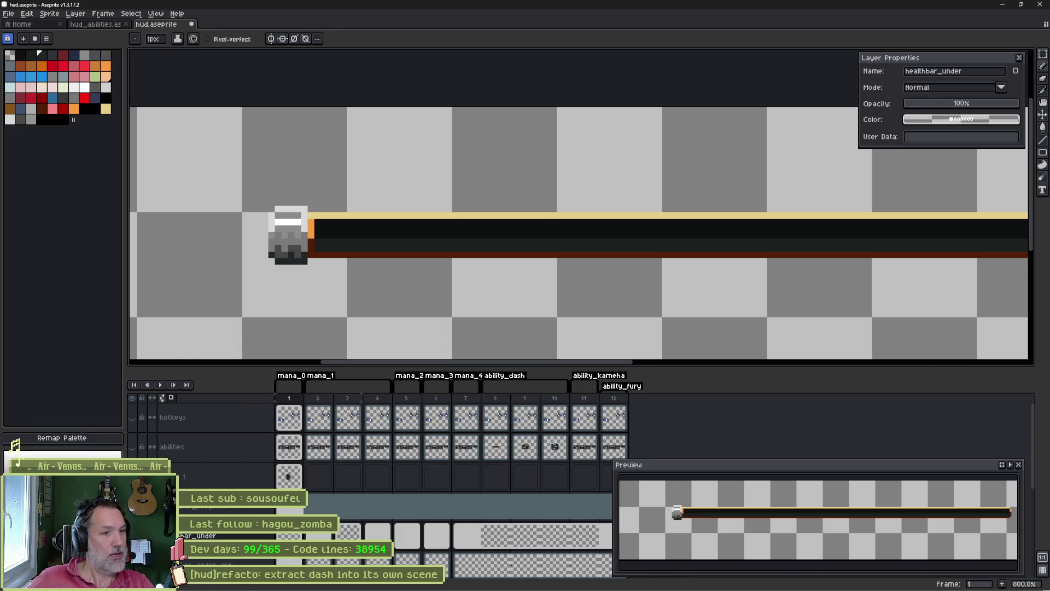
{"action": "key", "text": "ctrl+z"}
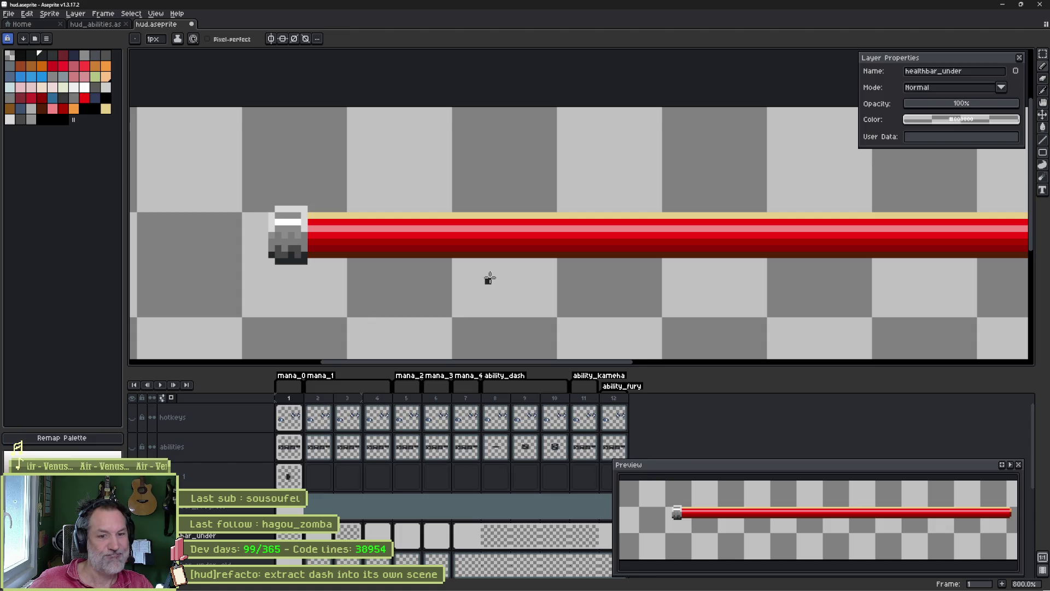
{"action": "key", "text": "ctrl+z"}
{"action": "key", "text": "ctrl+z"}
{"action": "key", "text": "ctrl+y"}
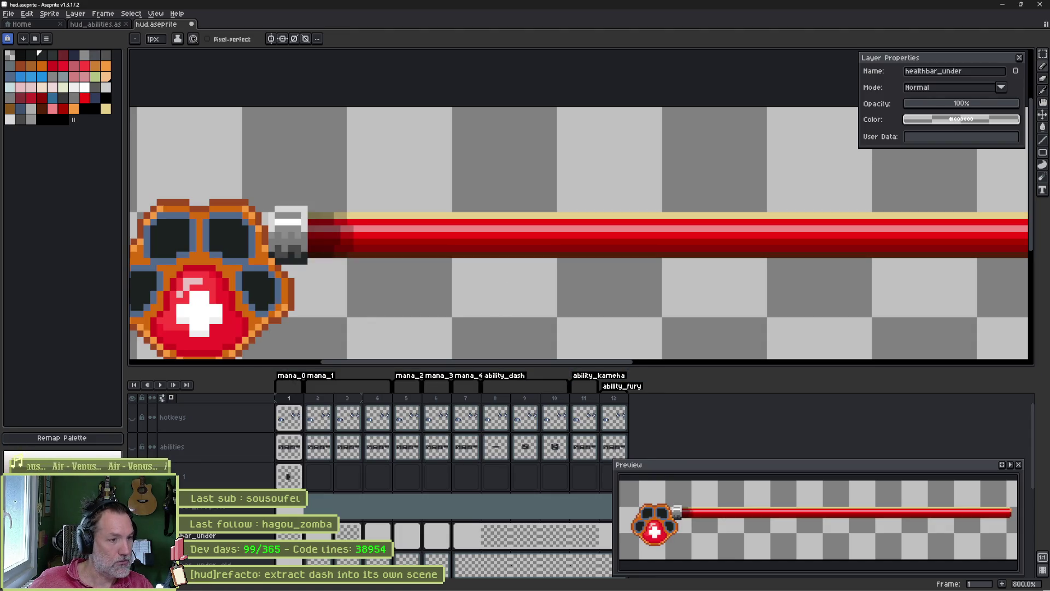
{"action": "key", "text": "ctrl+z"}
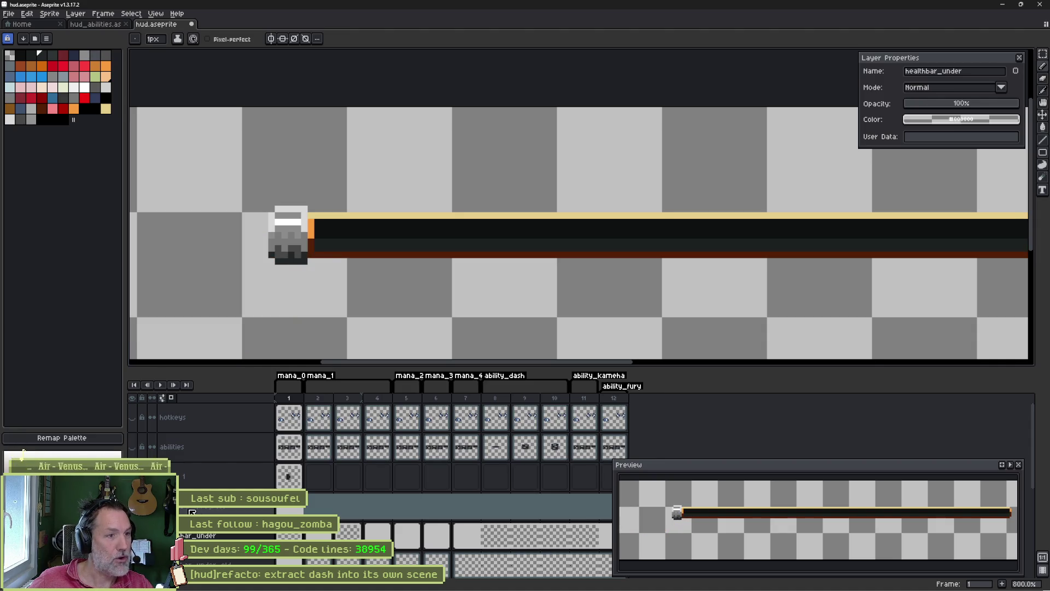
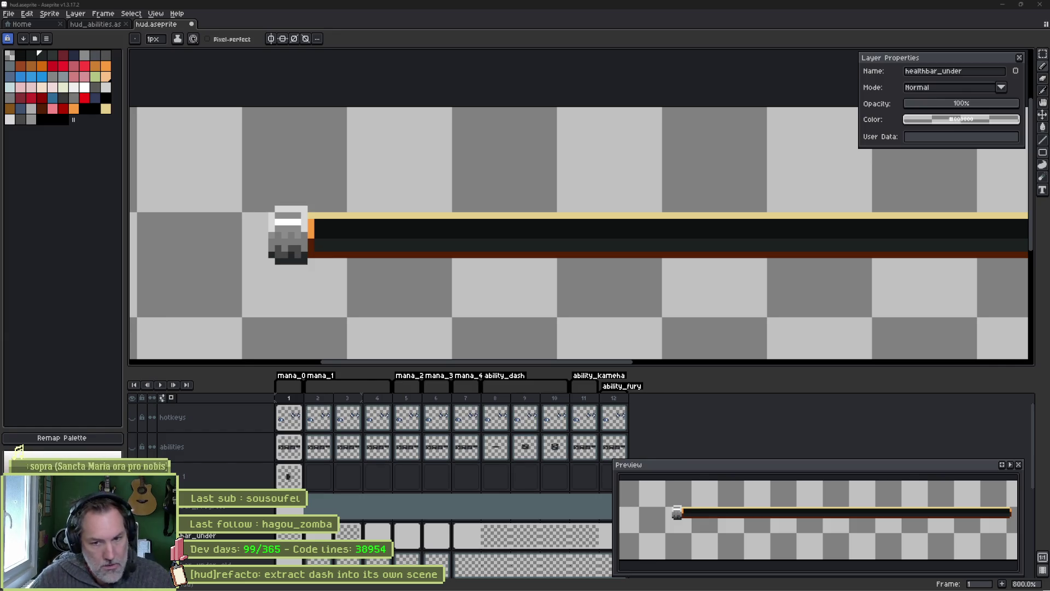
- In the running Godot game, walk the cat left and right, then close it and return to Aseprite
{"action": "mouse_move", "coordinate": [779, 586]}
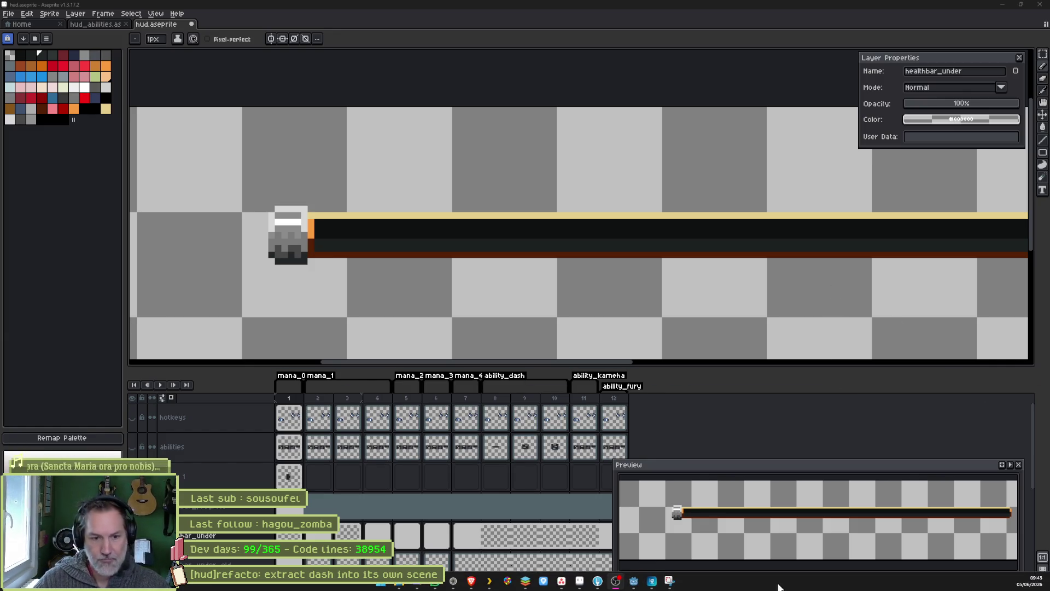
{"action": "left_click", "coordinate": [634, 581]}
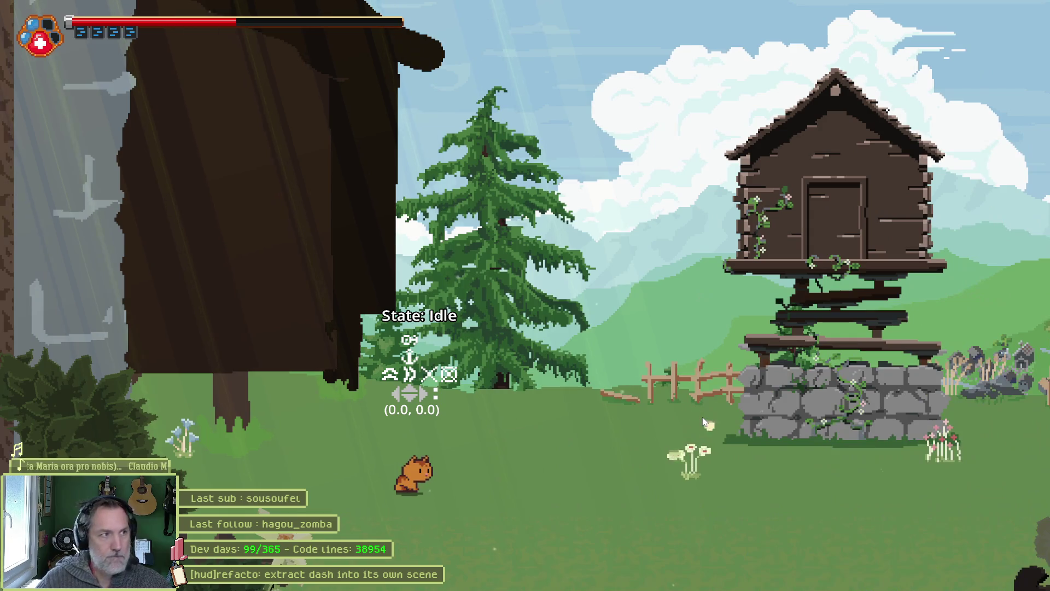
{"action": "key", "text": "Right"}
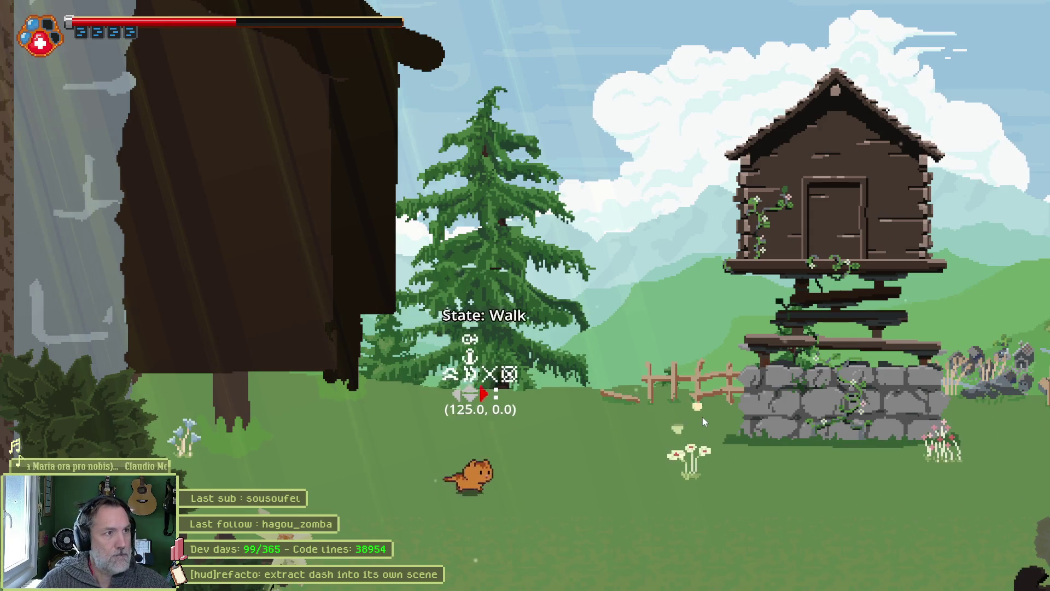
{"action": "key", "text": "Left"}
{"action": "key", "text": "Right"}
{"action": "key", "text": "Left"}
{"action": "key", "text": "Right"}
{"action": "key", "text": "Left"}
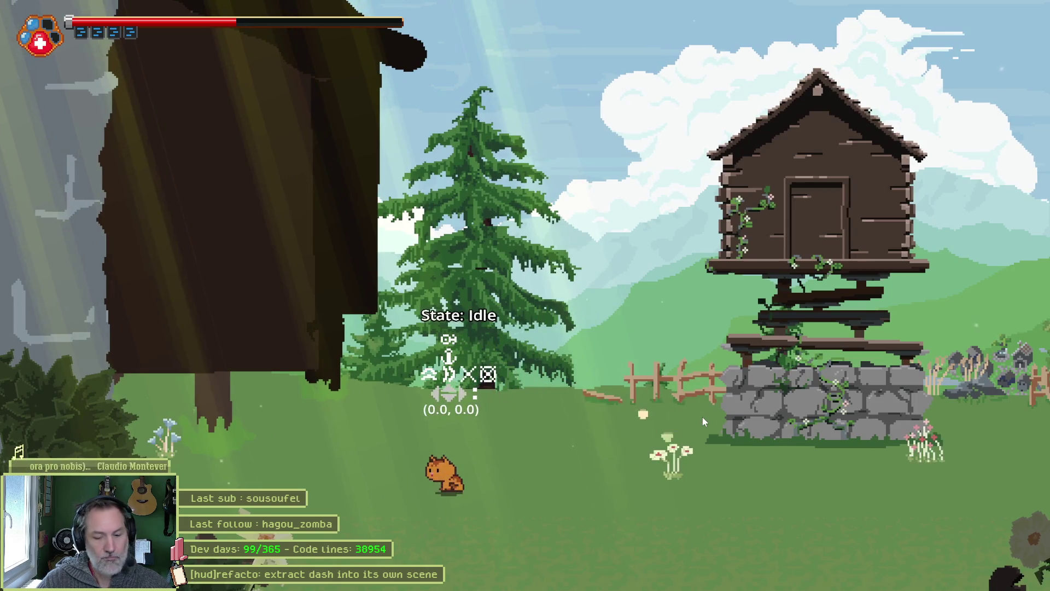
{"action": "key", "text": "F8"}
{"action": "key", "text": "alt+Tab"}
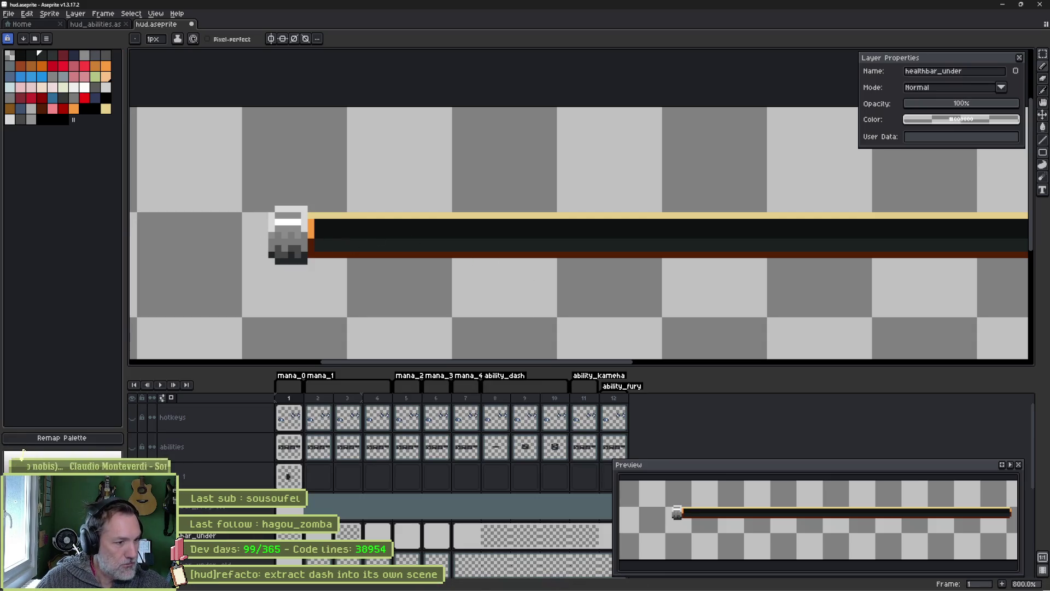
- Show the paw icon layer and compare pad variants, settling on the black-pad paw
{"action": "scroll", "coordinate": [448, 465], "scroll_direction": "down", "scroll_amount": 3}
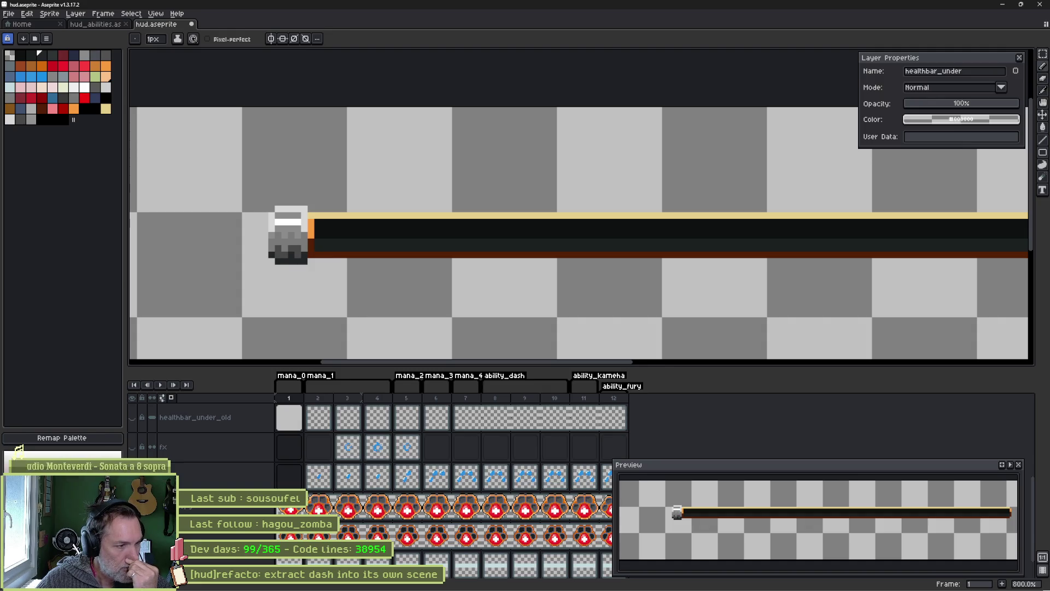
{"action": "left_click", "coordinate": [131, 506]}
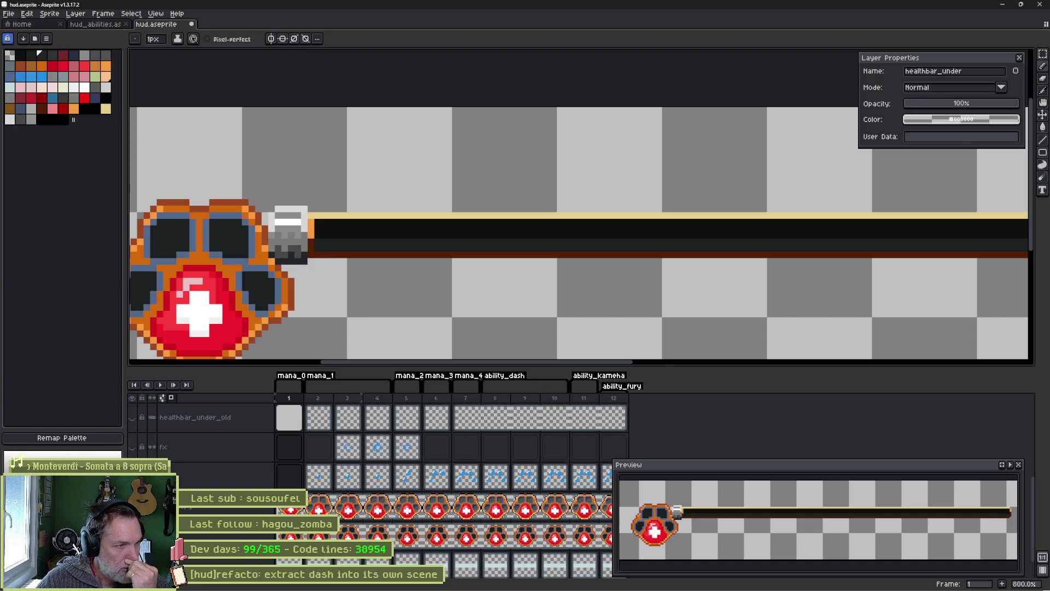
{"action": "left_click", "coordinate": [132, 536]}
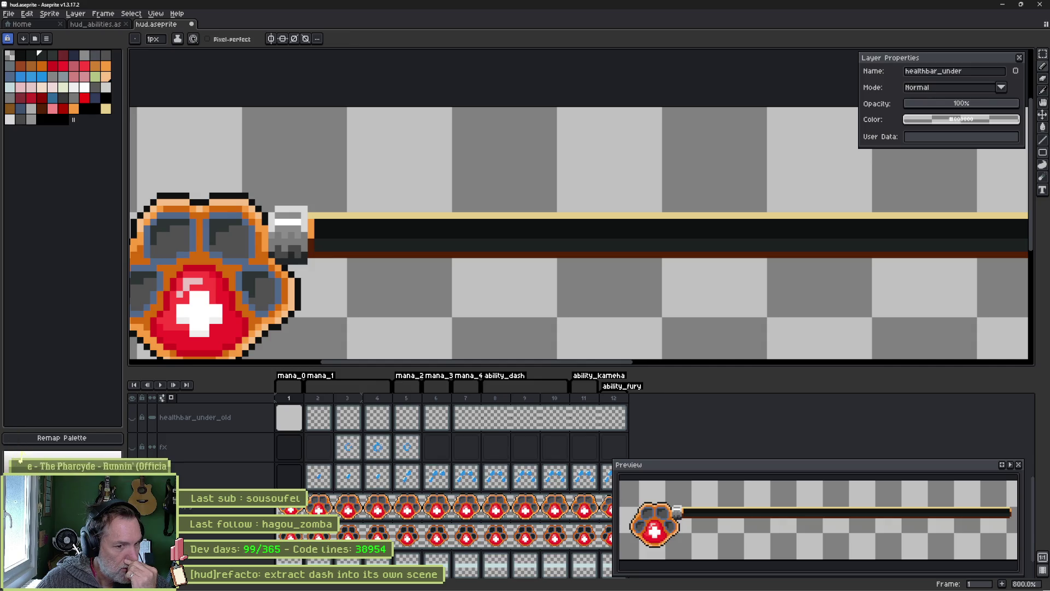
{"action": "left_click", "coordinate": [132, 535]}
{"action": "left_click", "coordinate": [132, 536]}
{"action": "left_click", "coordinate": [132, 536]}
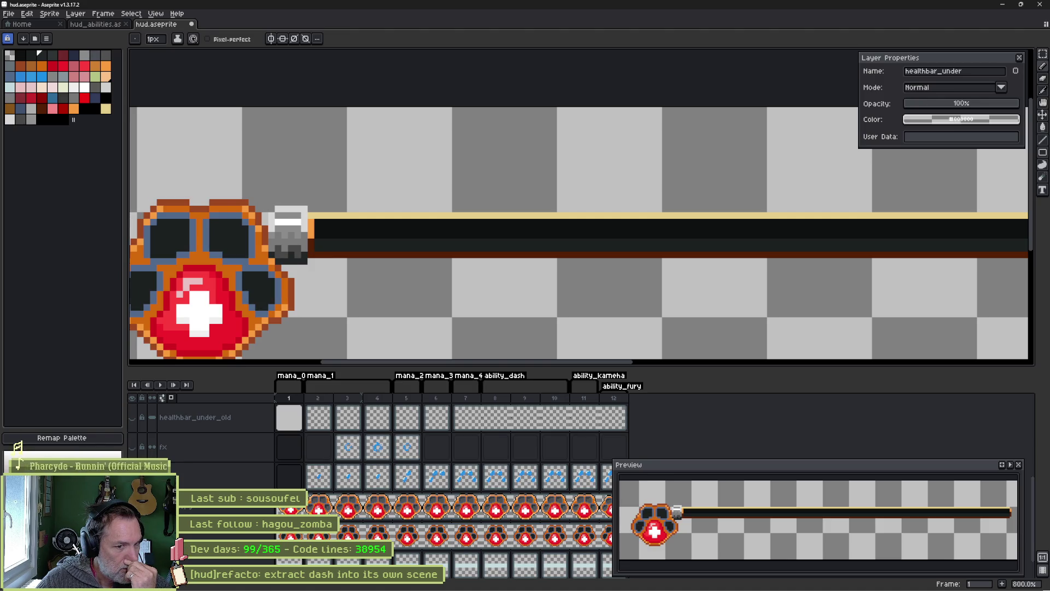
{"action": "left_click", "coordinate": [131, 535]}
{"action": "left_click", "coordinate": [132, 536]}
{"action": "left_click", "coordinate": [132, 536]}
{"action": "left_click", "coordinate": [132, 536]}
{"action": "left_click", "coordinate": [131, 536]}
{"action": "left_click", "coordinate": [132, 536]}
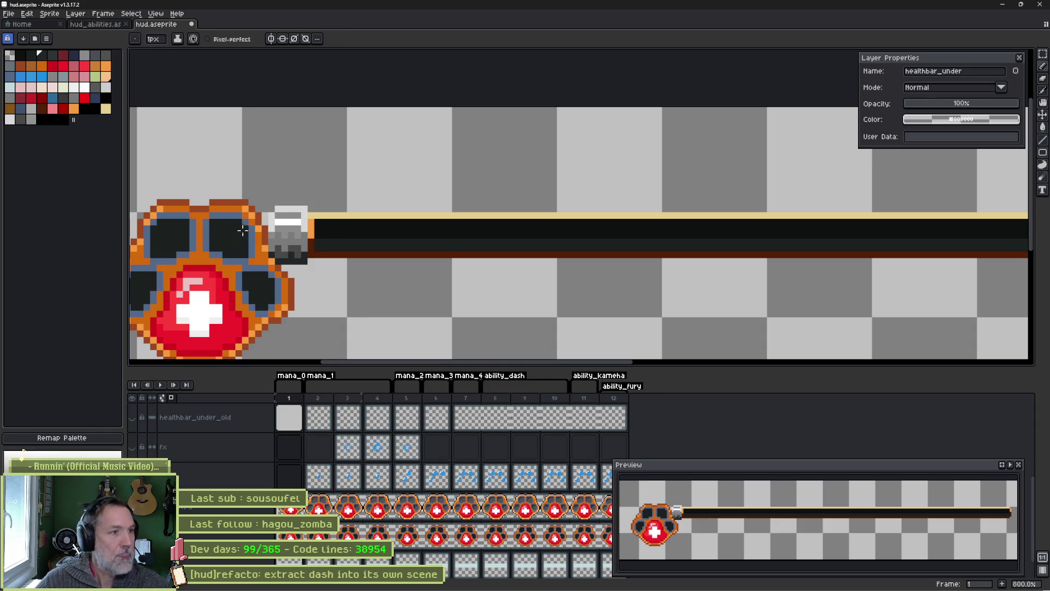
- Centre the paw in the view, keeping the paw visible and the red health bar fill hidden
{"action": "left_click_drag", "start_coordinate": [234, 251], "coordinate": [319, 235]}
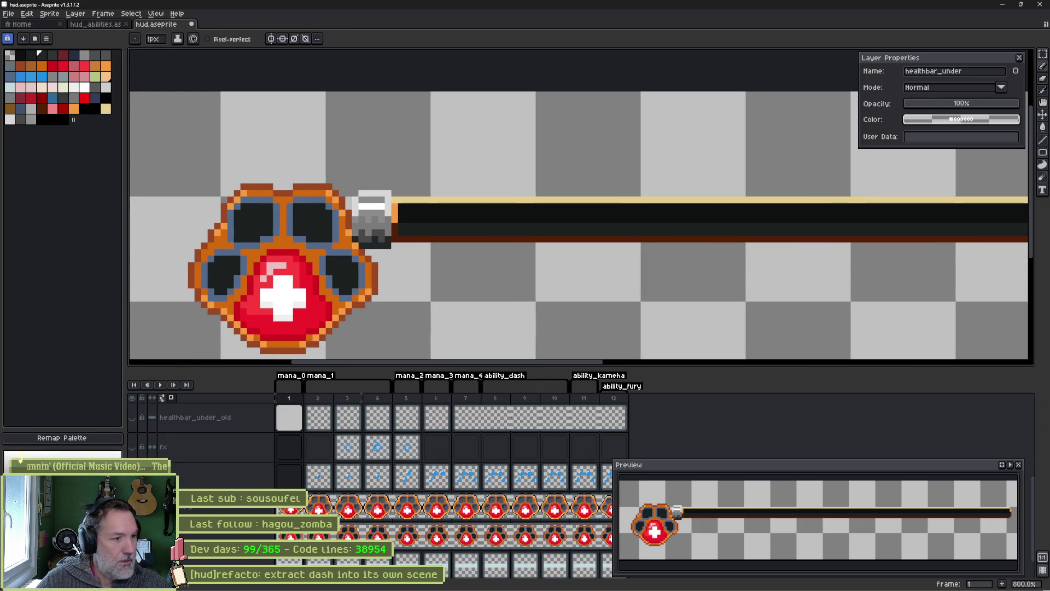
{"action": "left_click", "coordinate": [132, 566]}
{"action": "left_click", "coordinate": [132, 506]}
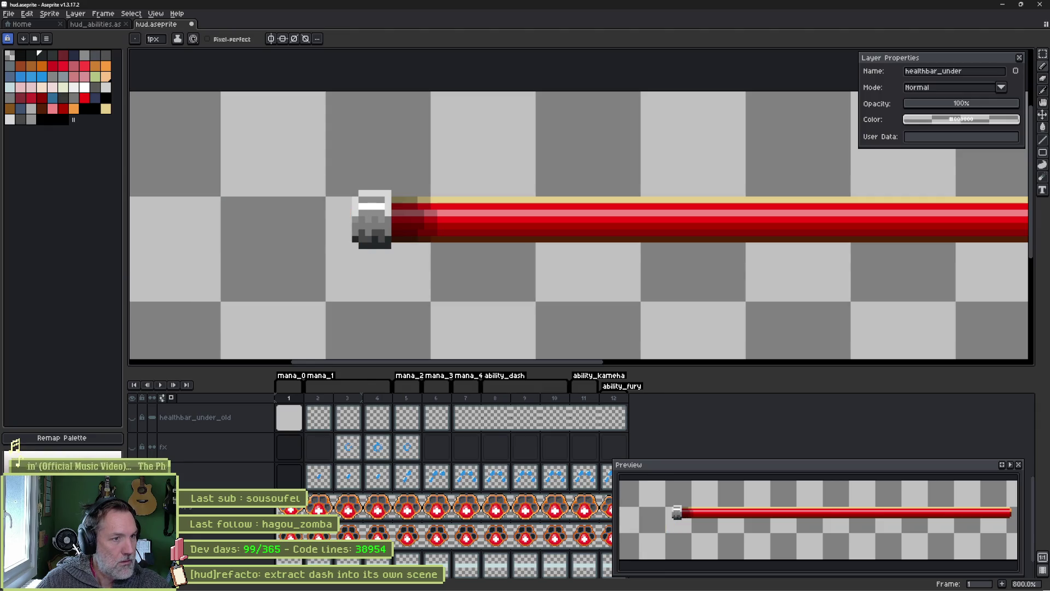
{"action": "left_click", "coordinate": [132, 506]}
{"action": "left_click", "coordinate": [132, 566]}
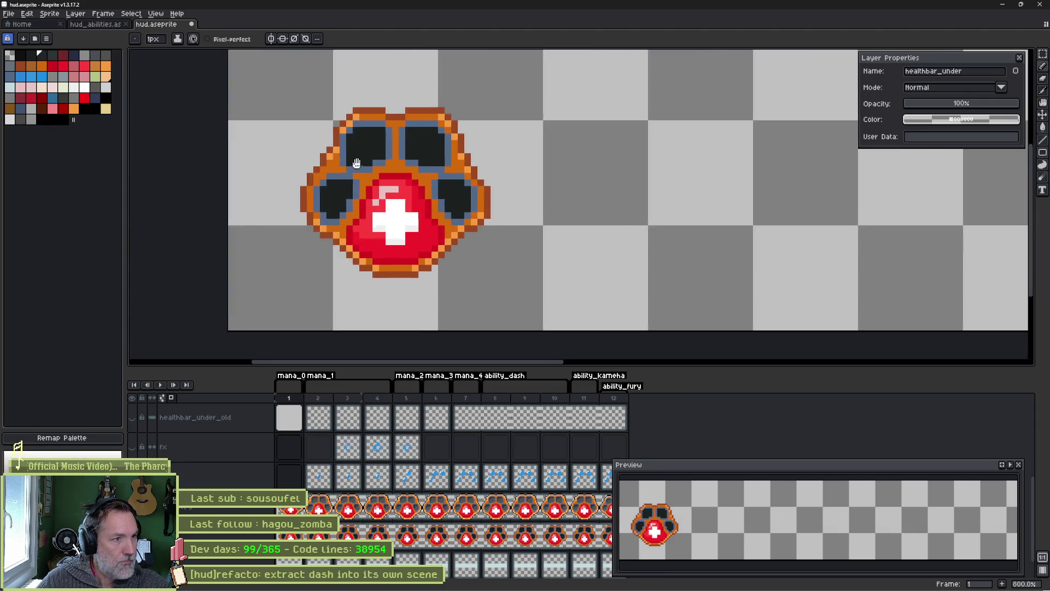
{"action": "scroll", "coordinate": [244, 250], "scroll_direction": "up", "scroll_amount": 2}
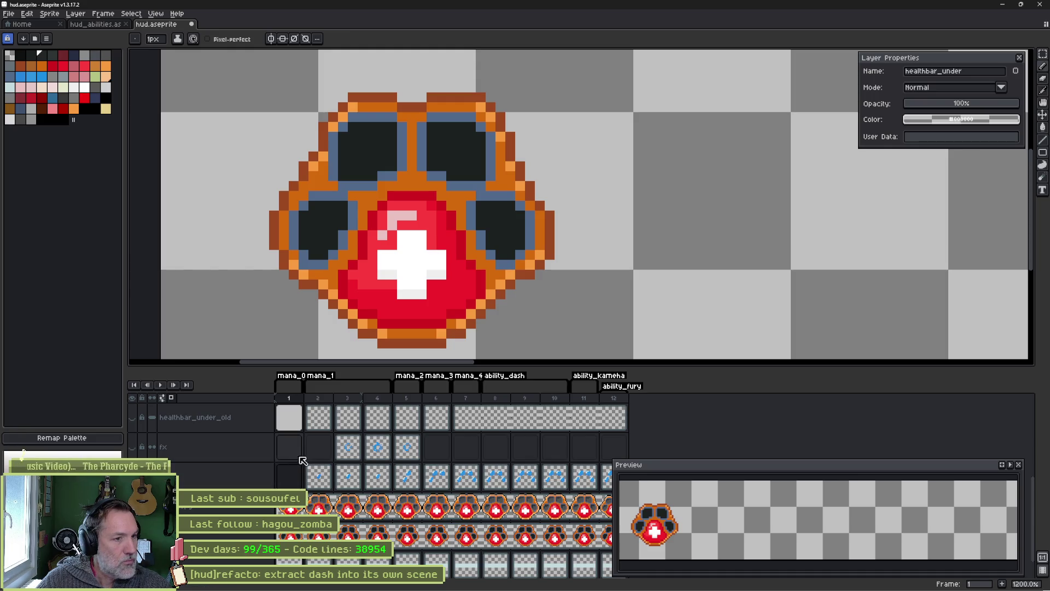
- Paint a light-yellow highlight along the paw's top and upper-left edges with a 4-pixel brush
{"action": "key", "text": "i"}
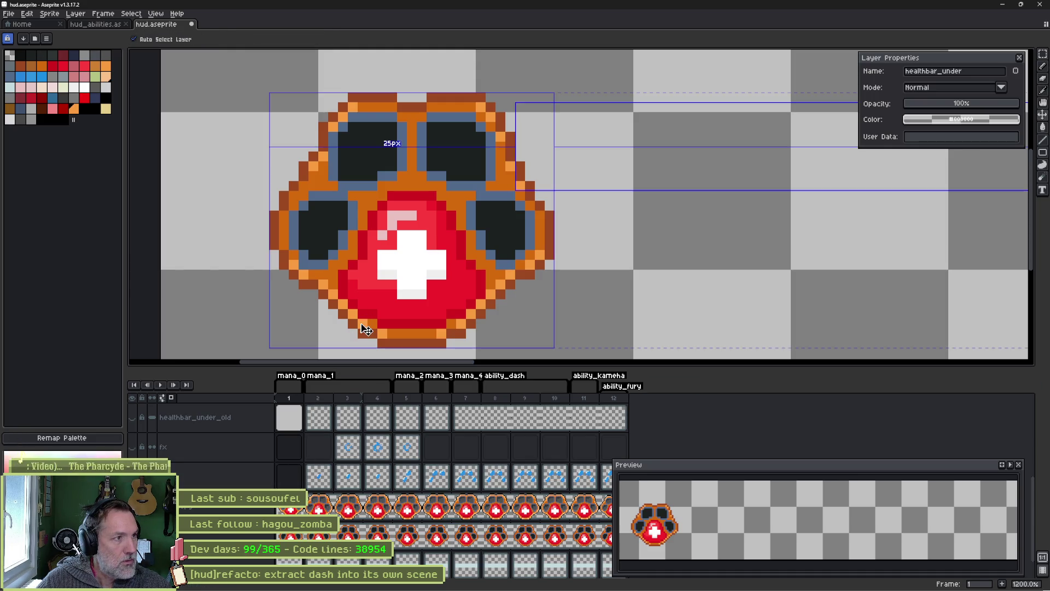
{"action": "left_click", "coordinate": [297, 250], "text": "ctrl"}
{"action": "left_click", "coordinate": [105, 109]}
{"action": "left_click_drag", "start_coordinate": [358, 98], "coordinate": [482, 98]}
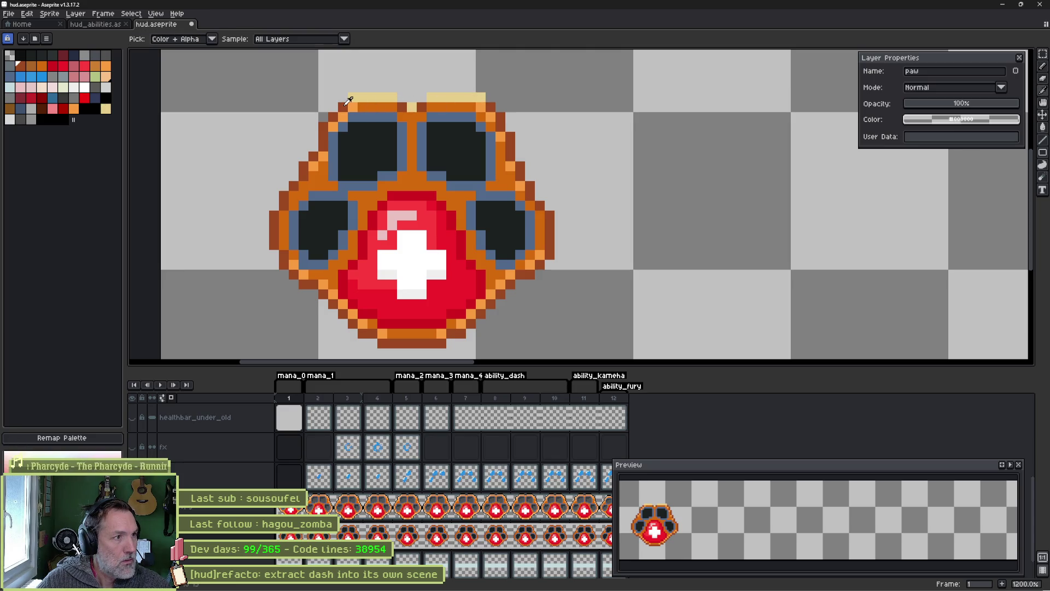
{"action": "left_click", "coordinate": [105, 109]}
{"action": "left_click", "coordinate": [20, 65], "text": "ctrl"}
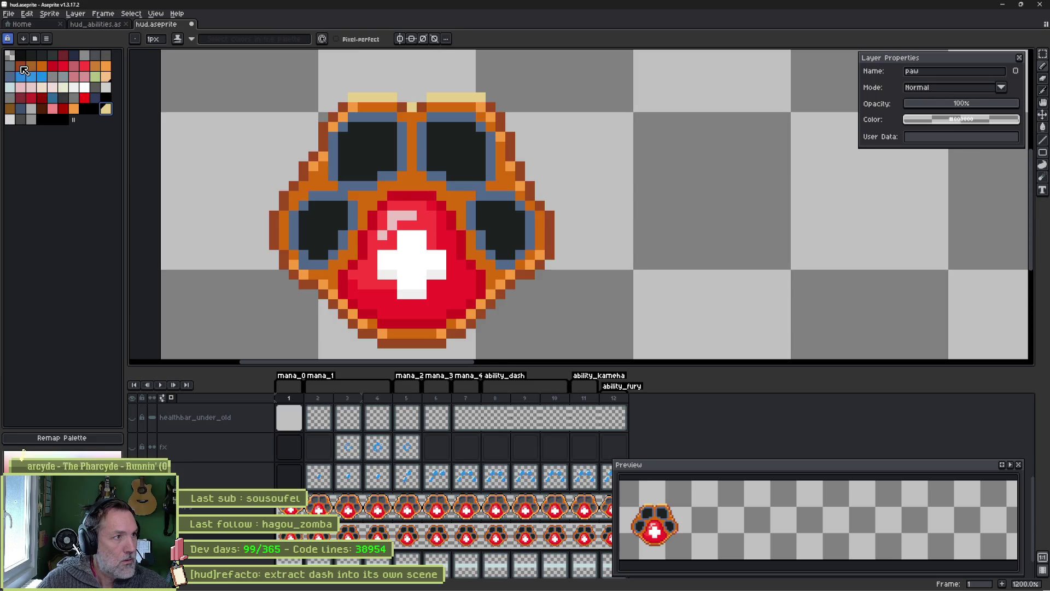
{"action": "key", "text": "plus"}
{"action": "key", "text": "plus"}
{"action": "key", "text": "plus"}
{"action": "mouse_move", "coordinate": [312, 167]}
{"action": "left_mouse_down"}
{"action": "mouse_move", "coordinate": [321, 131]}
{"action": "mouse_move", "coordinate": [344, 110]}
{"action": "mouse_move", "coordinate": [441, 103]}
{"action": "mouse_move", "coordinate": [511, 134]}
{"action": "mouse_move", "coordinate": [558, 208]}
{"action": "mouse_move", "coordinate": [551, 227]}
{"action": "left_mouse_up"}
{"action": "left_click_drag", "start_coordinate": [327, 125], "coordinate": [262, 236]}
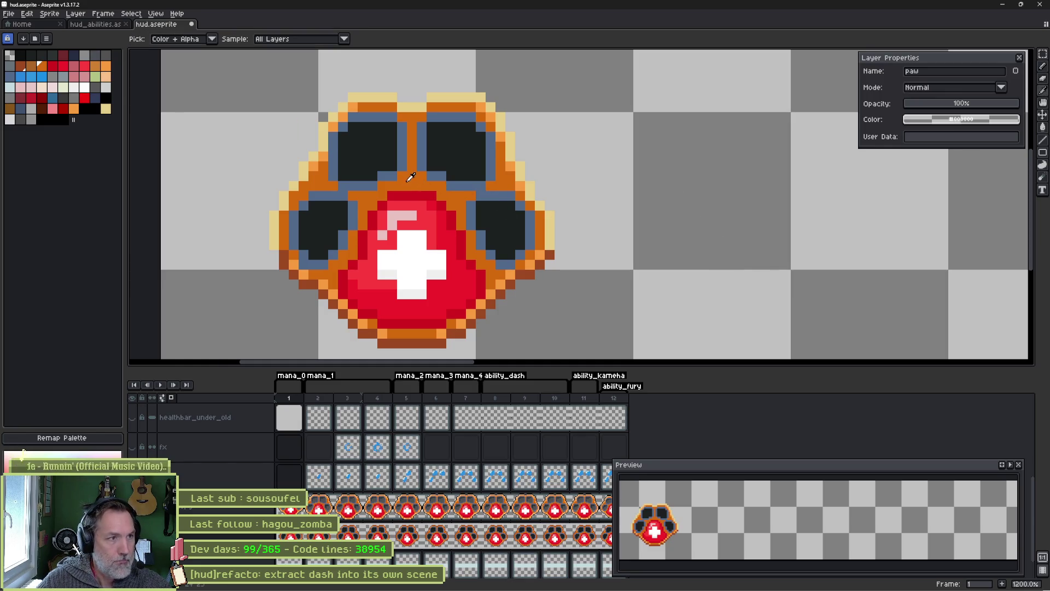
- With Contiguous off, bucket-fill every darker orange outline pixel to light tan, then open Export Sprite Sheet
{"action": "left_click_drag", "start_coordinate": [49, 72], "coordinate": [42, 119]}
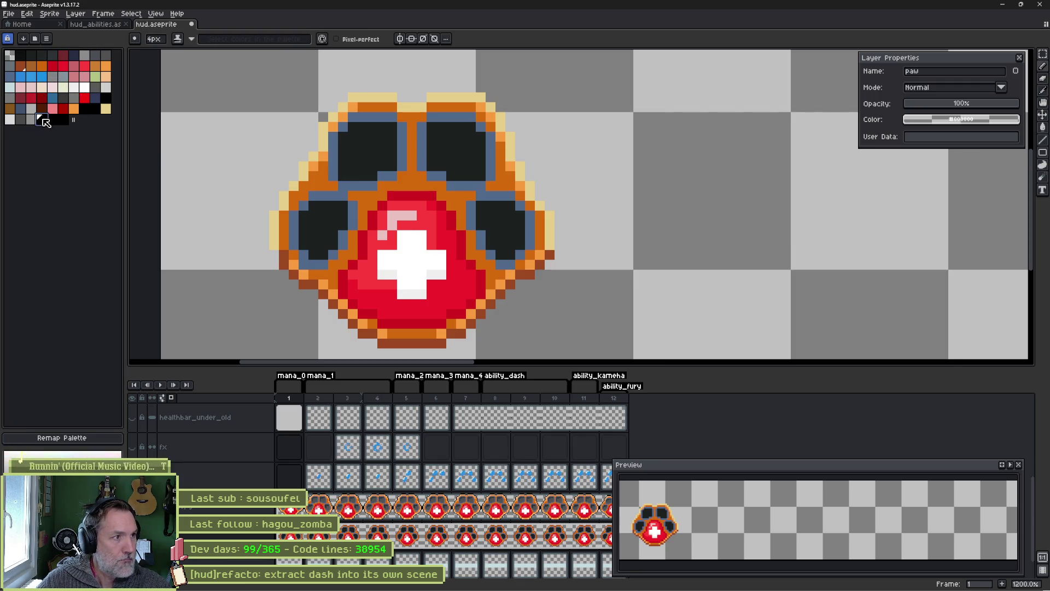
{"action": "left_click", "coordinate": [247, 168]}
{"action": "key", "text": "g"}
{"action": "key", "text": "ctrl+z"}
{"action": "key", "text": "ctrl+z"}
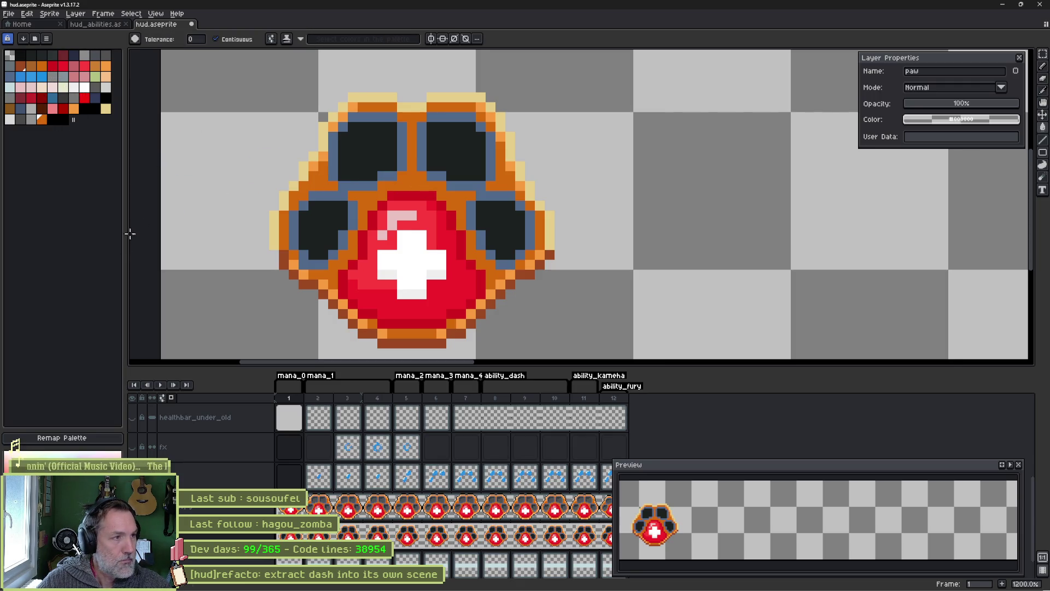
{"action": "left_click", "coordinate": [24, 450]}
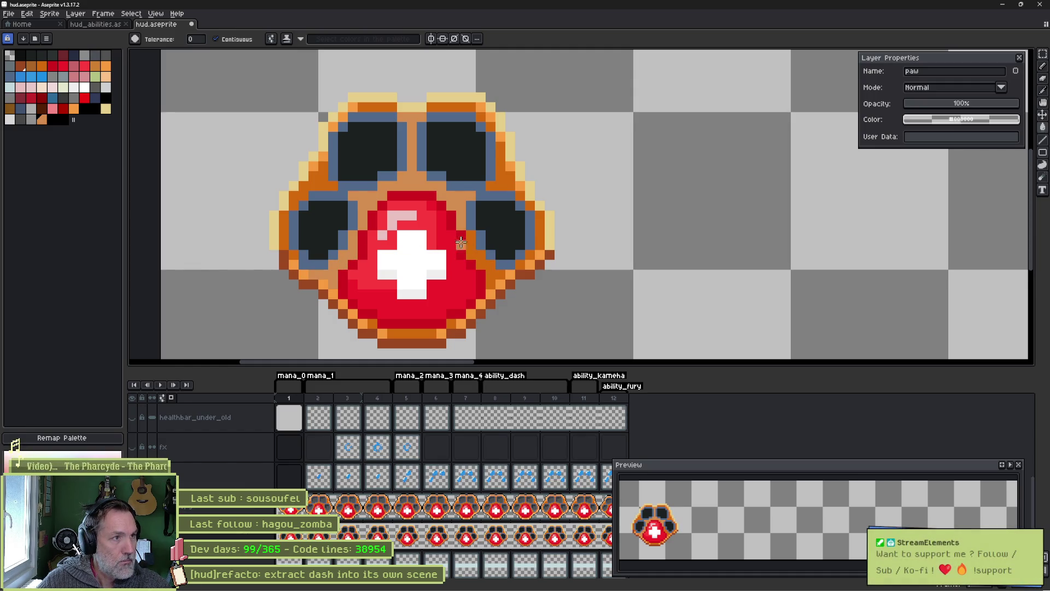
{"action": "left_click", "coordinate": [215, 39]}
{"action": "left_click", "coordinate": [322, 186]}
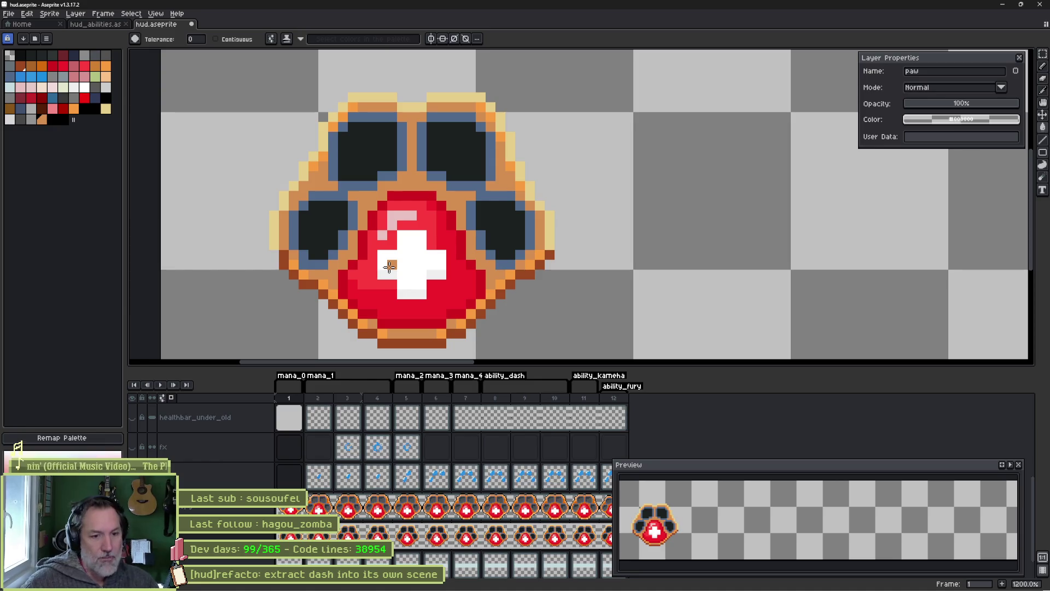
{"action": "key", "text": "ctrl+e"}
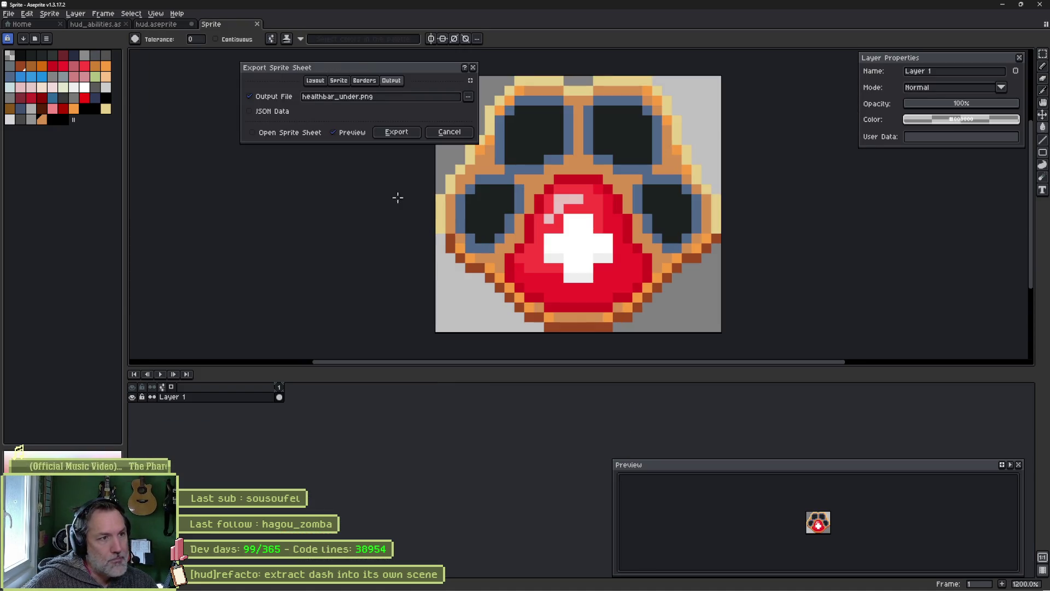
- Export the paw sprite sheet to paw_background.png in the hud folder, overwriting the old file
{"action": "left_click", "coordinate": [468, 96]}
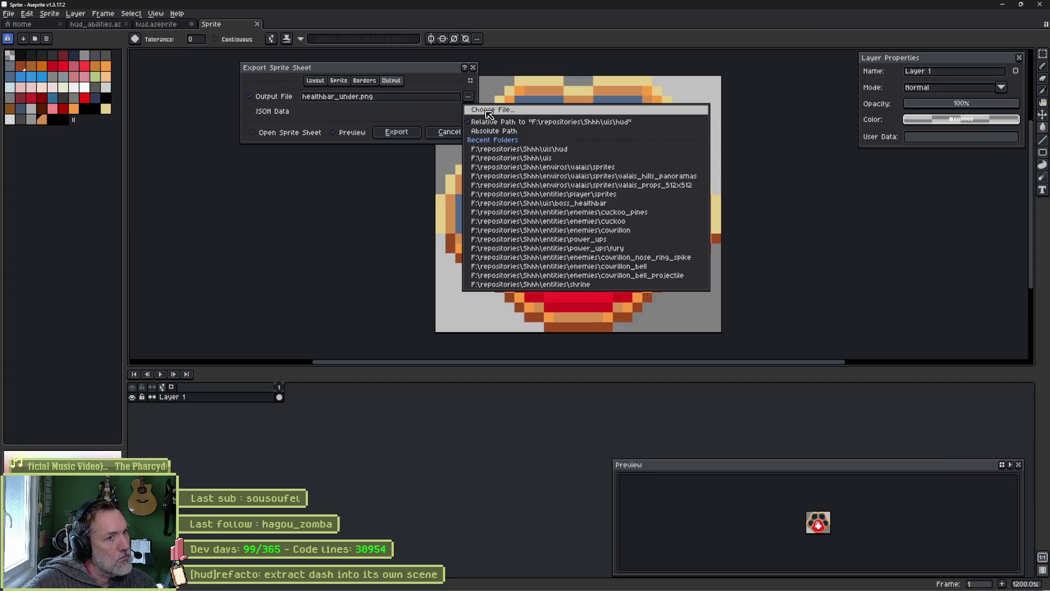
{"action": "left_click", "coordinate": [489, 111]}
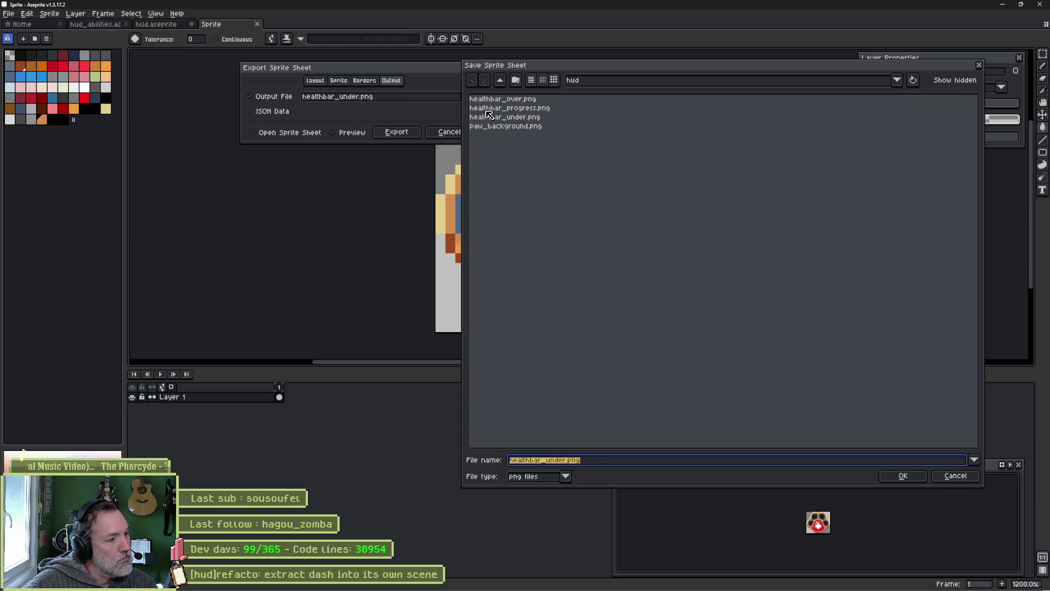
{"action": "double_click", "coordinate": [506, 126]}
{"action": "left_click", "coordinate": [471, 319]}
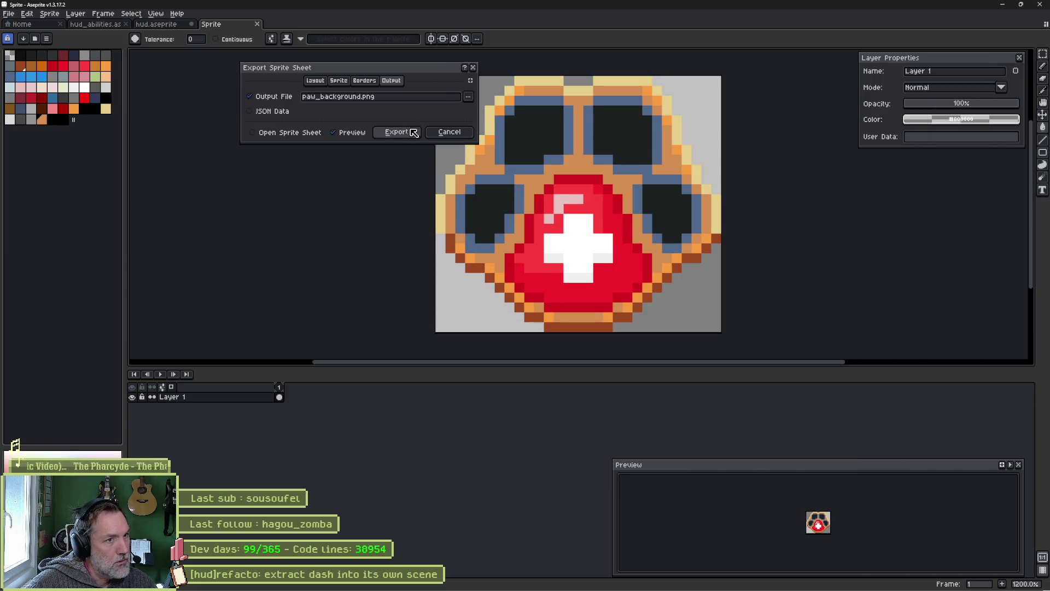
{"action": "left_click", "coordinate": [397, 132]}
{"action": "mouse_move", "coordinate": [641, 588]}
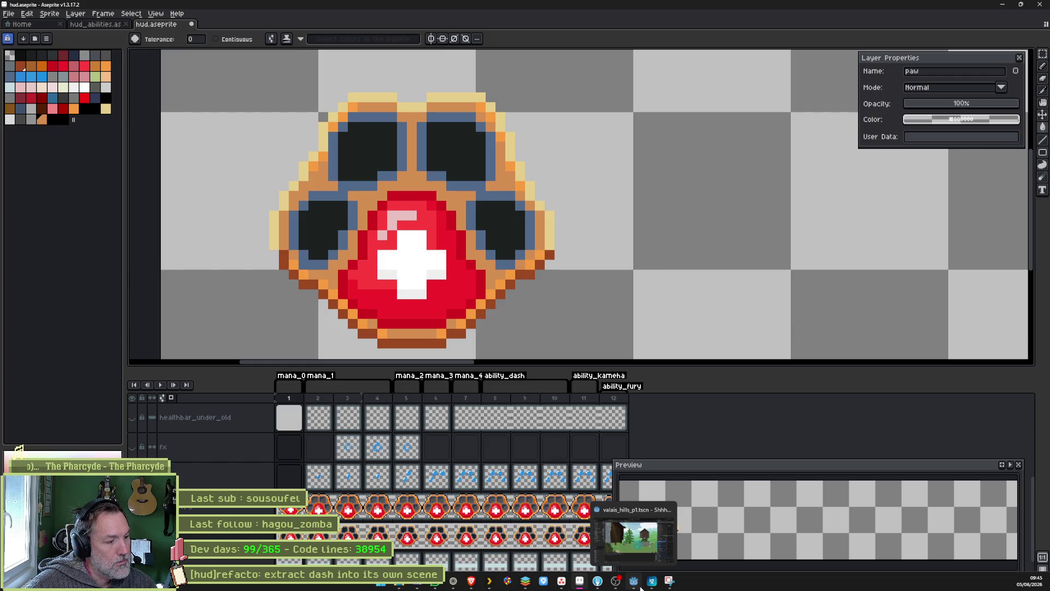
- Launch the game with F5, run and dash the cat back and forth to inspect the paw HUD icon, then close it with F8
{"action": "left_click", "coordinate": [635, 536]}
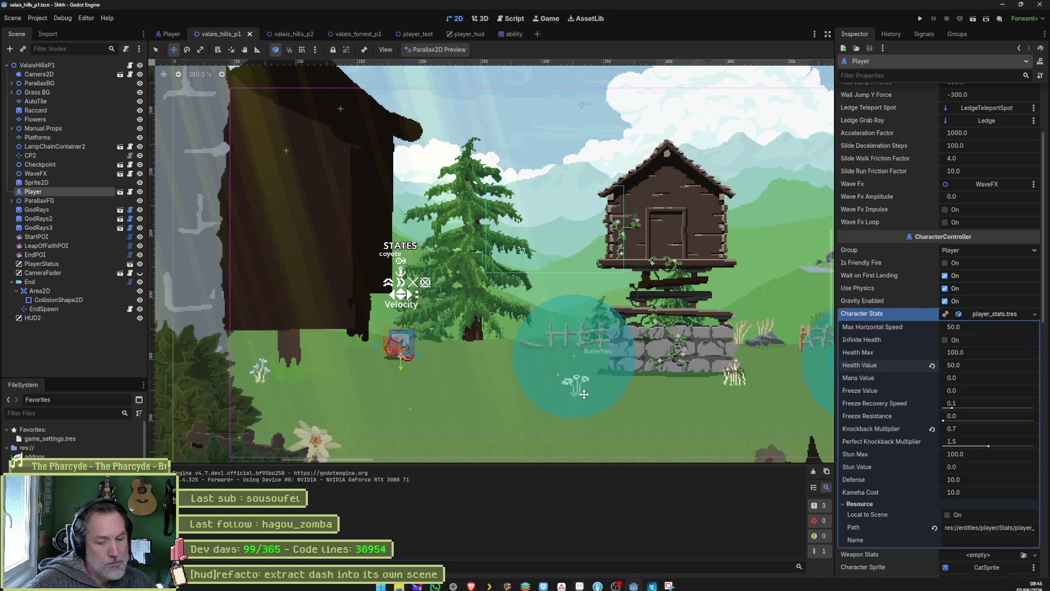
{"action": "key", "text": "F5"}
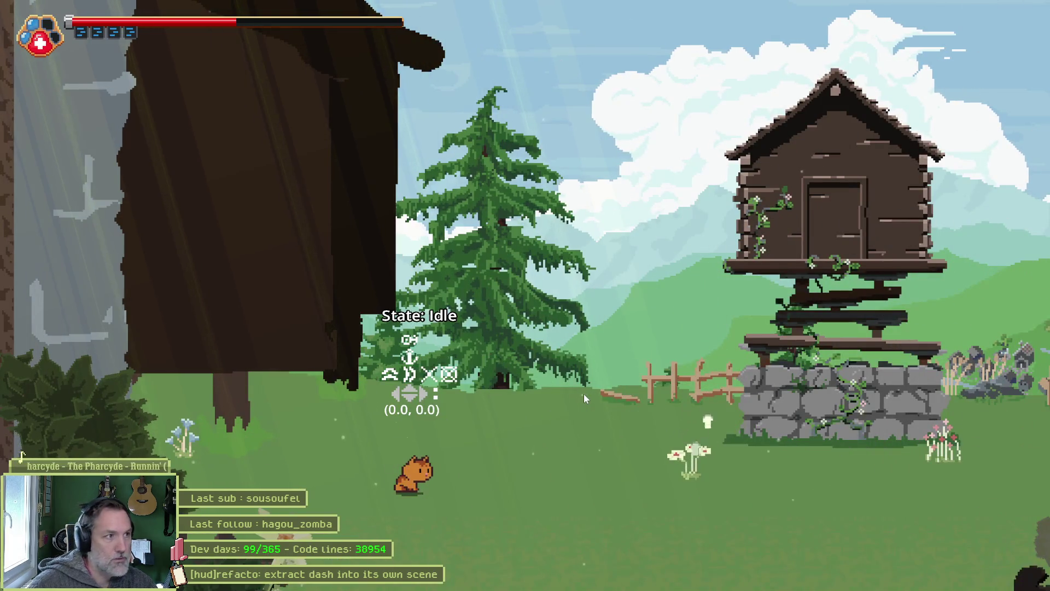
{"action": "key", "text": "Right"}
{"action": "key", "text": "shift"}
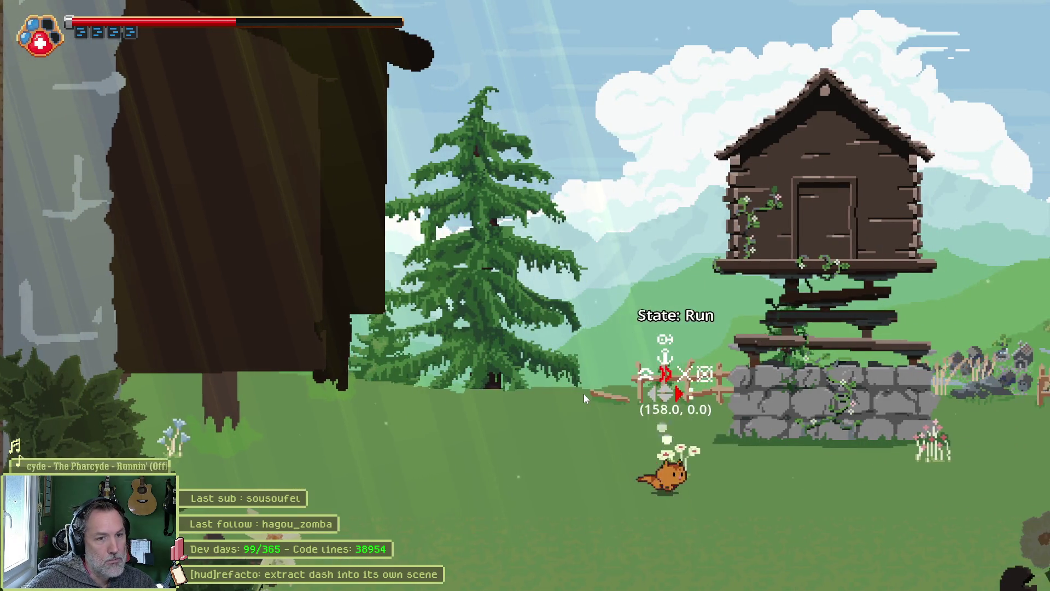
{"action": "key", "text": "Left"}
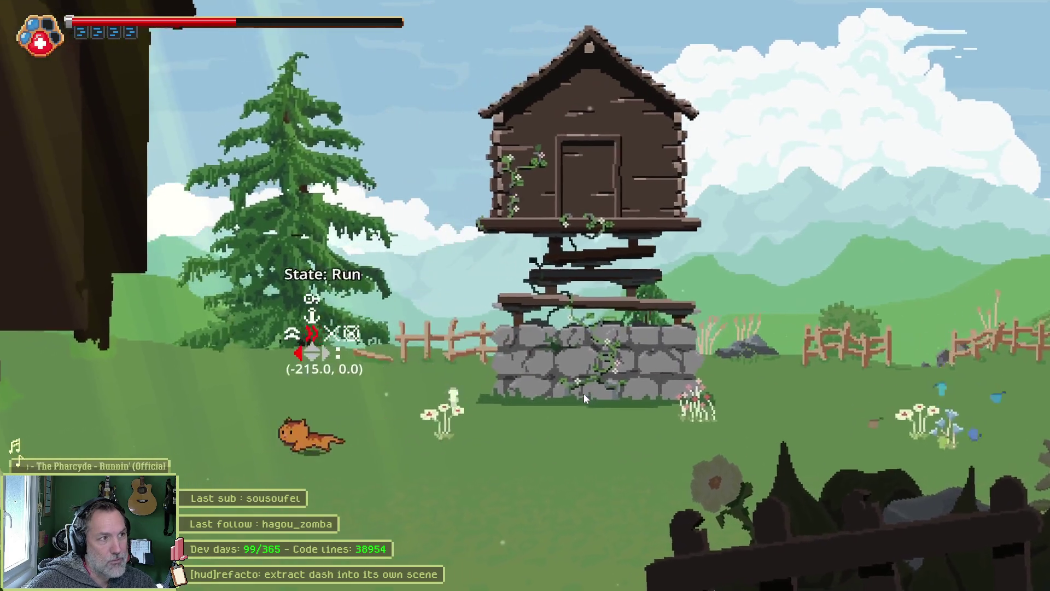
{"action": "key", "text": "Right"}
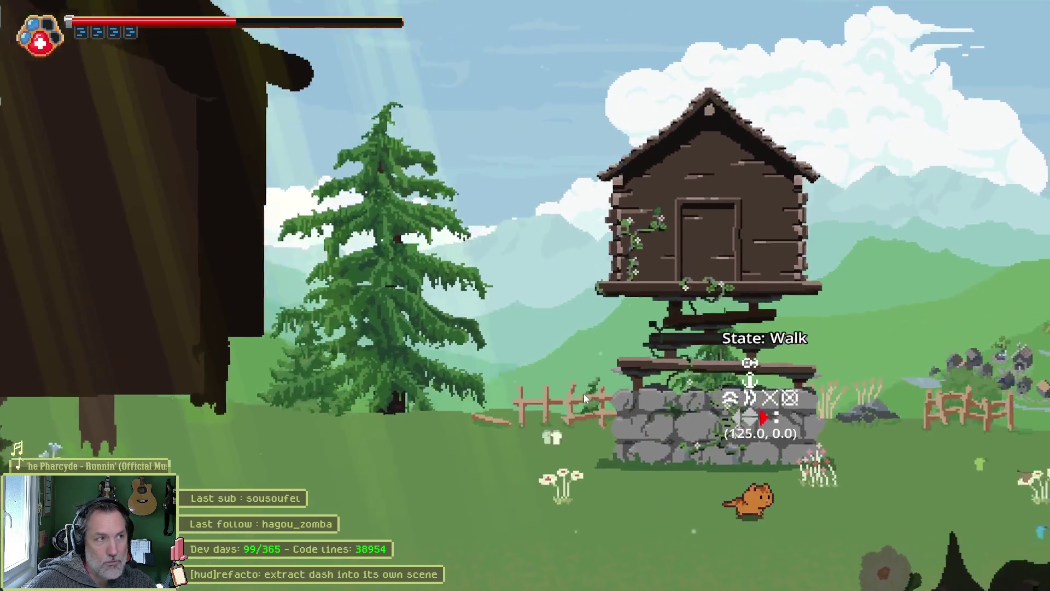
{"action": "key", "text": "Left"}
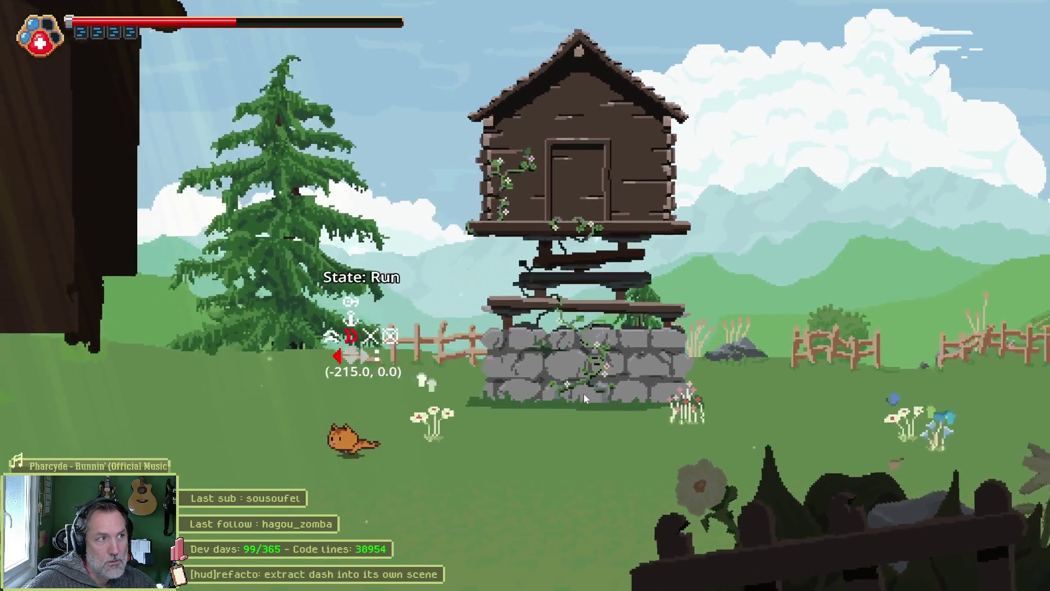
{"action": "key", "text": "Right"}
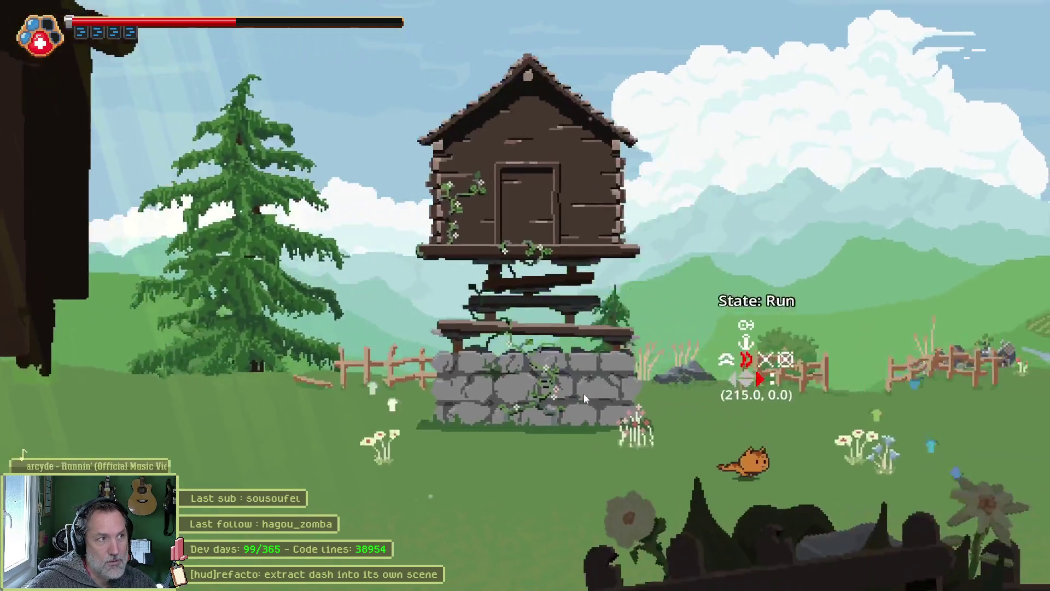
{"action": "key", "text": "Left"}
{"action": "key", "text": "Right"}
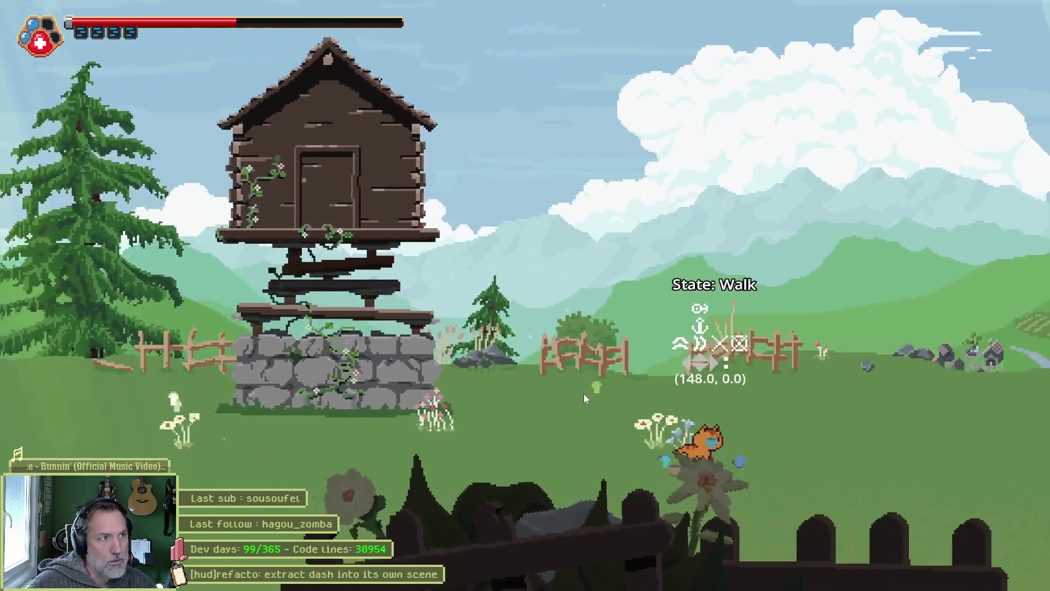
{"action": "key", "text": "Left"}
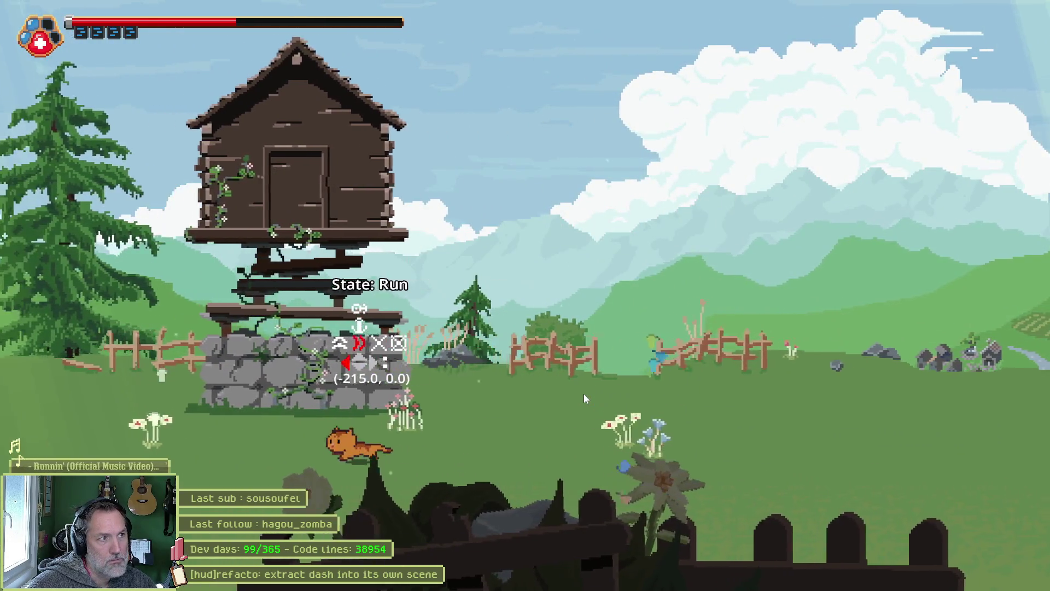
{"action": "key", "text": "Right"}
{"action": "key", "text": "Left"}
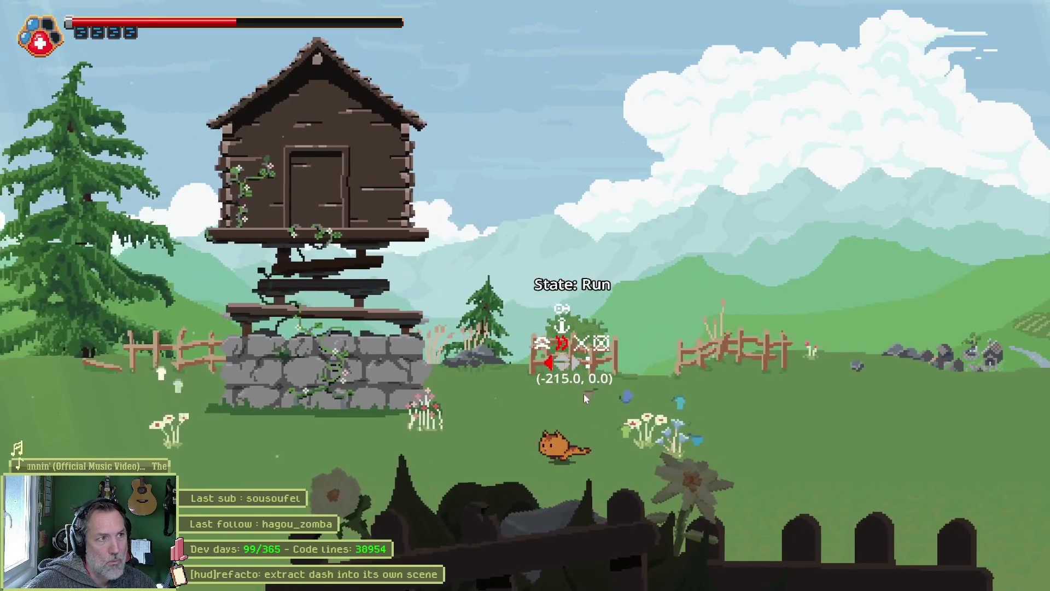
{"action": "key", "text": "Right"}
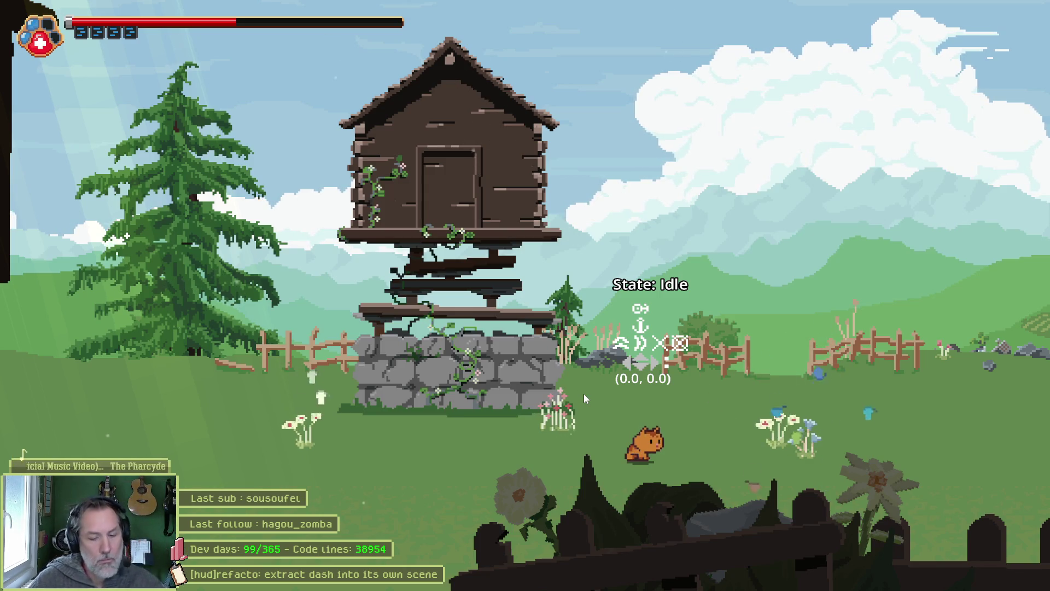
{"action": "key", "text": "F8"}
{"action": "mouse_move", "coordinate": [662, 584]}
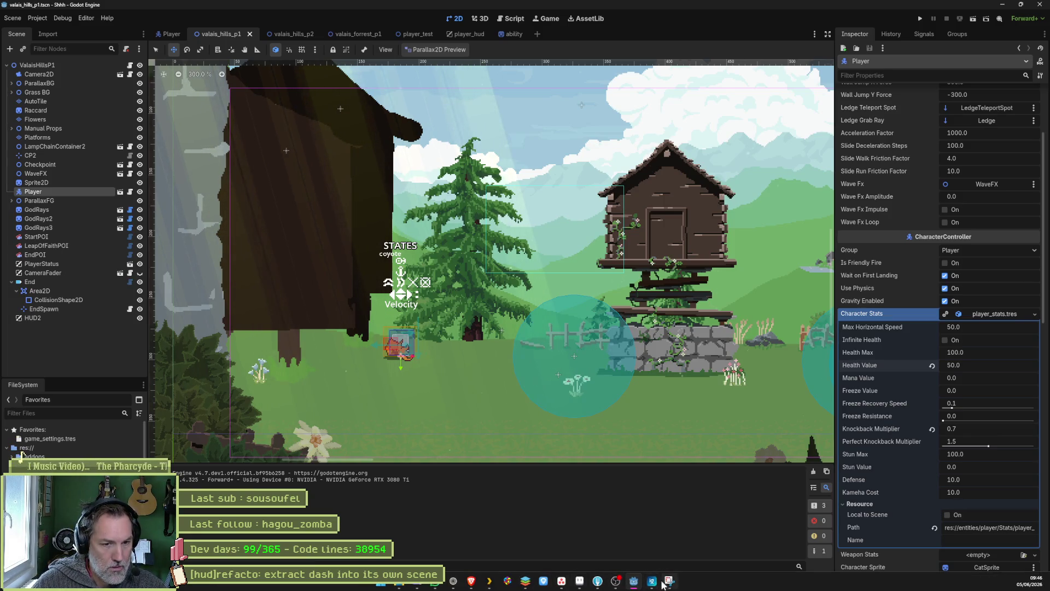